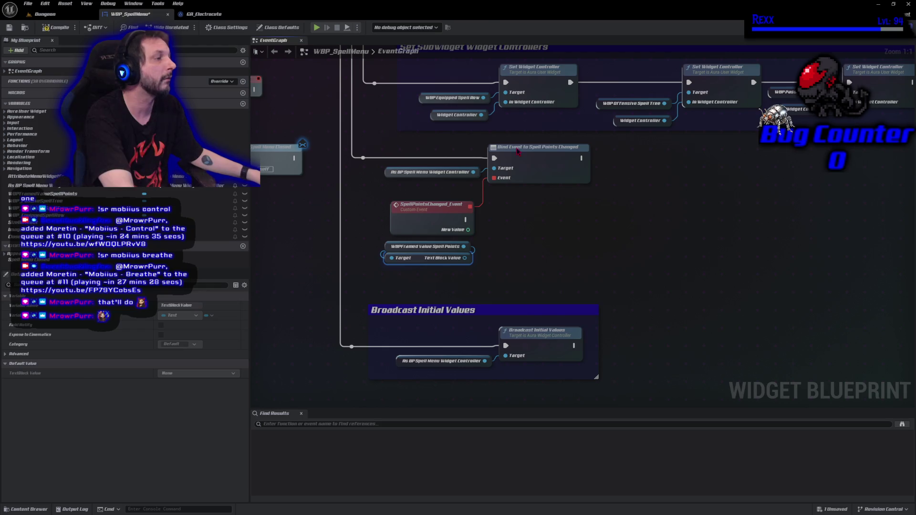
Step: Add a SetText (Text) node for the spell points text block and run it from SpellPointsChanged_Event
{"action": "left_click_drag", "start_coordinate": [464, 257], "coordinate": [502, 255]}
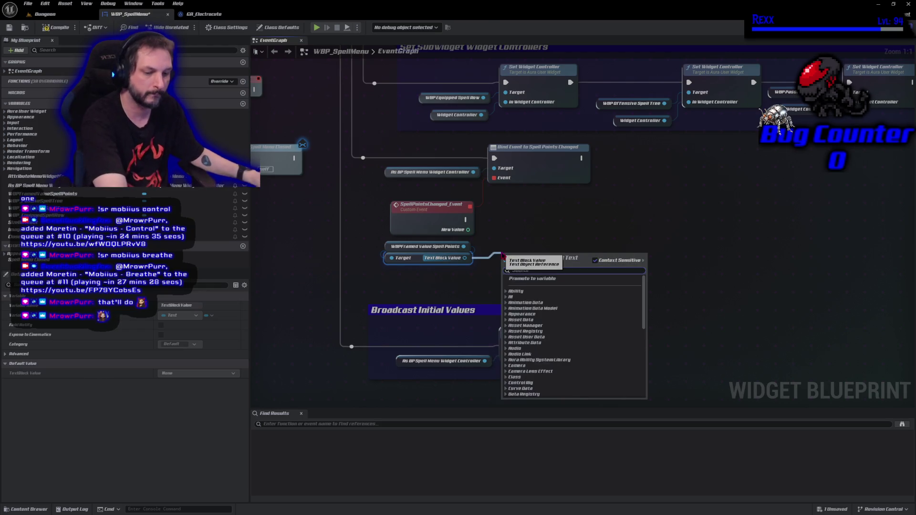
{"action": "type", "text": "set text"}
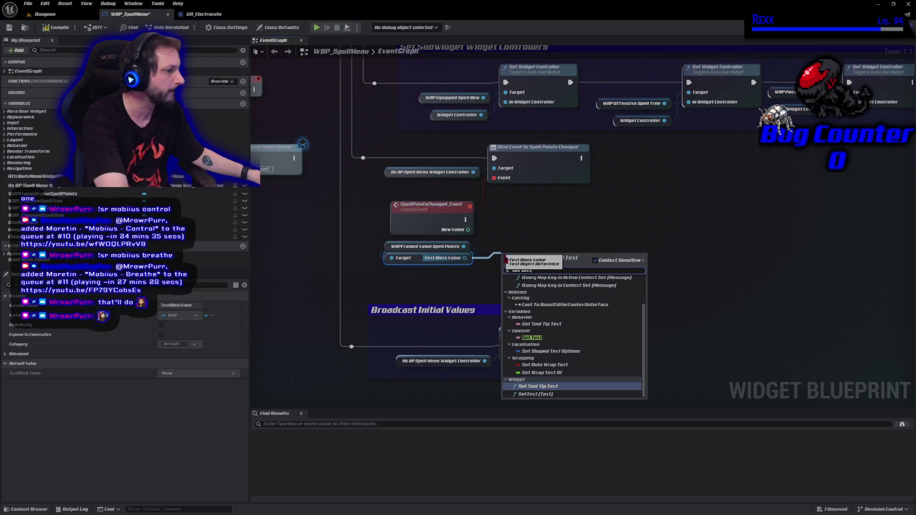
{"action": "left_click", "coordinate": [548, 395]}
{"action": "left_click_drag", "start_coordinate": [534, 267], "coordinate": [534, 215]}
{"action": "left_click_drag", "start_coordinate": [465, 219], "coordinate": [506, 220]}
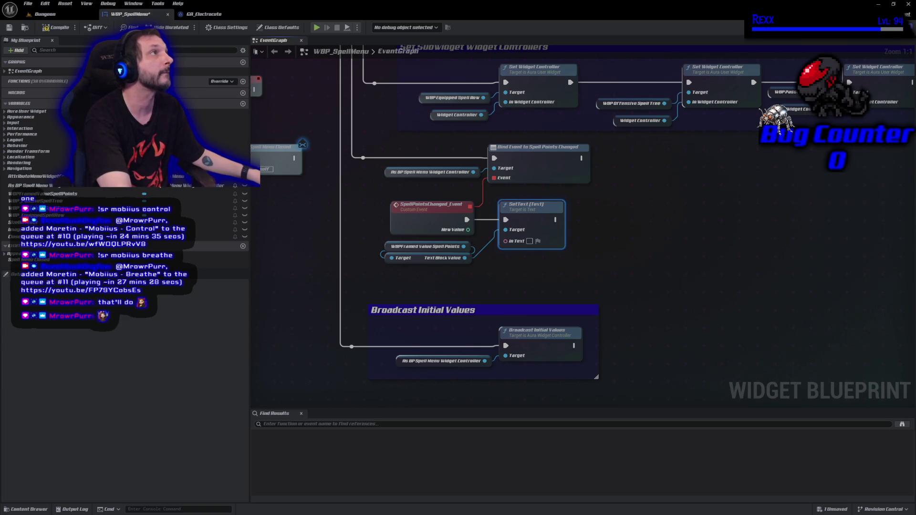
Step: Feed New Value through To Text (Integer) into In Text, tidying nodes with a reroute point
{"action": "left_click_drag", "start_coordinate": [510, 224], "coordinate": [636, 218]}
{"action": "mouse_move", "coordinate": [468, 230]}
{"action": "left_mouse_down"}
{"action": "mouse_move", "coordinate": [501, 241]}
{"action": "mouse_move", "coordinate": [631, 235]}
{"action": "left_mouse_up"}
{"action": "left_click_drag", "start_coordinate": [535, 199], "coordinate": [513, 229]}
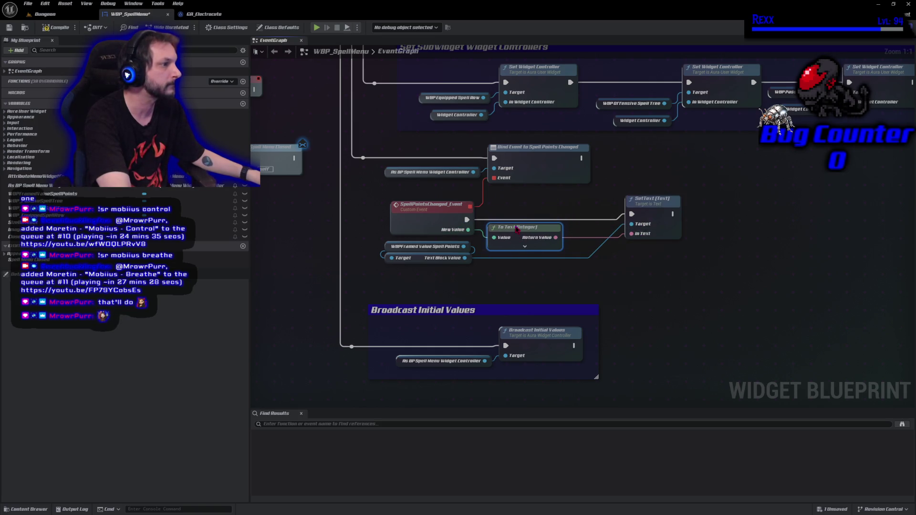
{"action": "left_click_drag", "start_coordinate": [658, 213], "coordinate": [599, 214]}
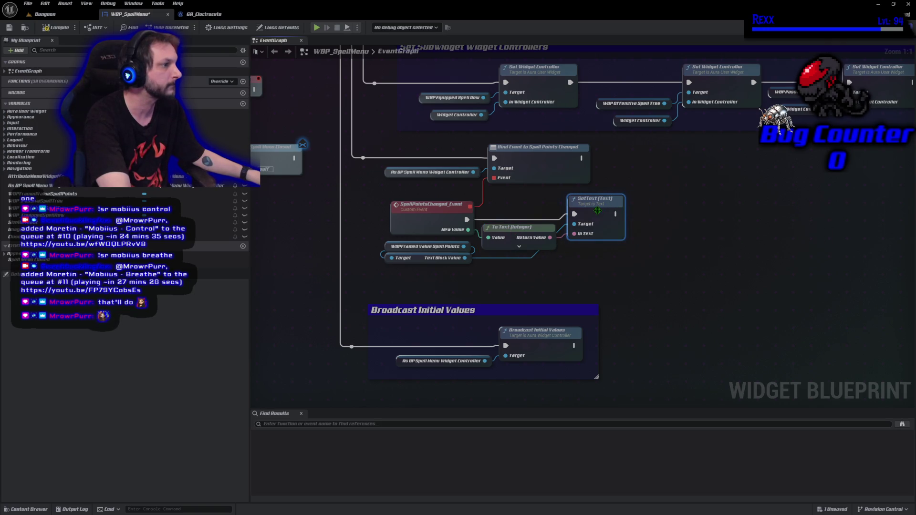
{"action": "double_click", "coordinate": [530, 256]}
{"action": "left_click_drag", "start_coordinate": [529, 256], "coordinate": [551, 260]}
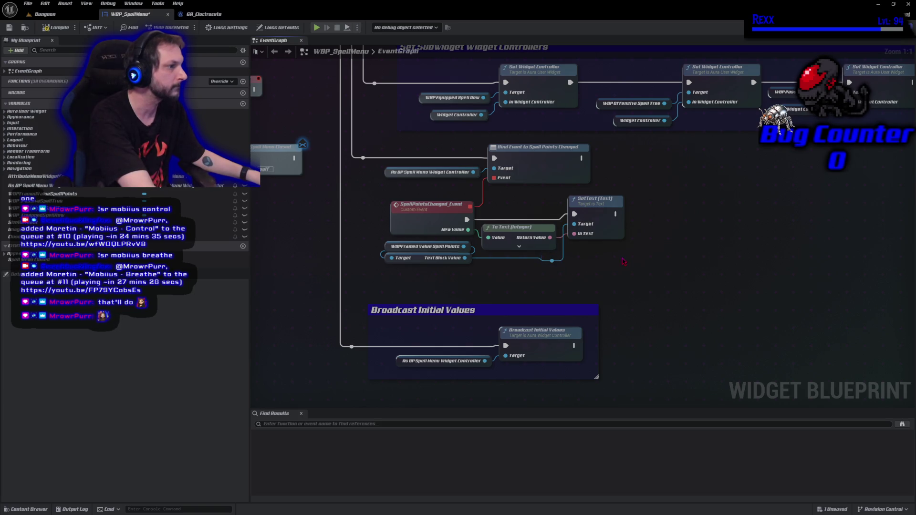
Step: Compile the spell menu, then playtest the Dungeon level, opening and closing the Abilities menu
{"action": "left_click", "coordinate": [53, 28]}
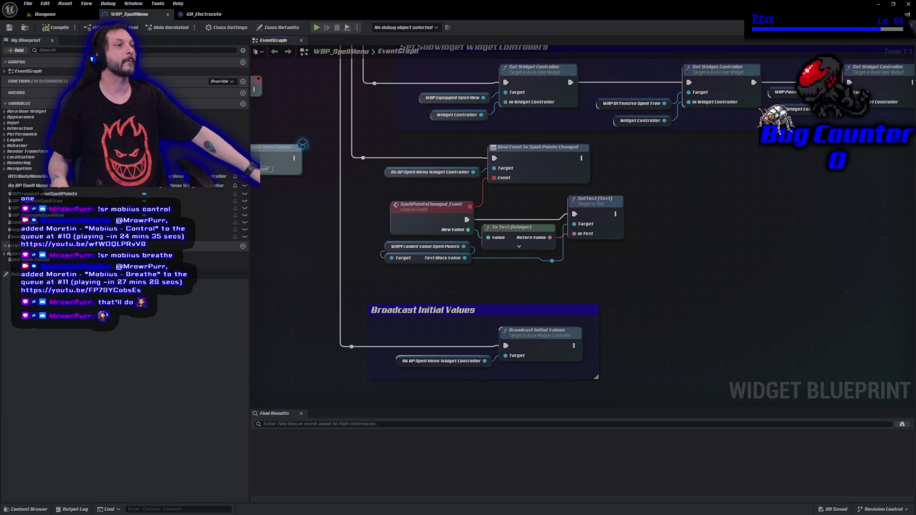
{"action": "left_click", "coordinate": [45, 14]}
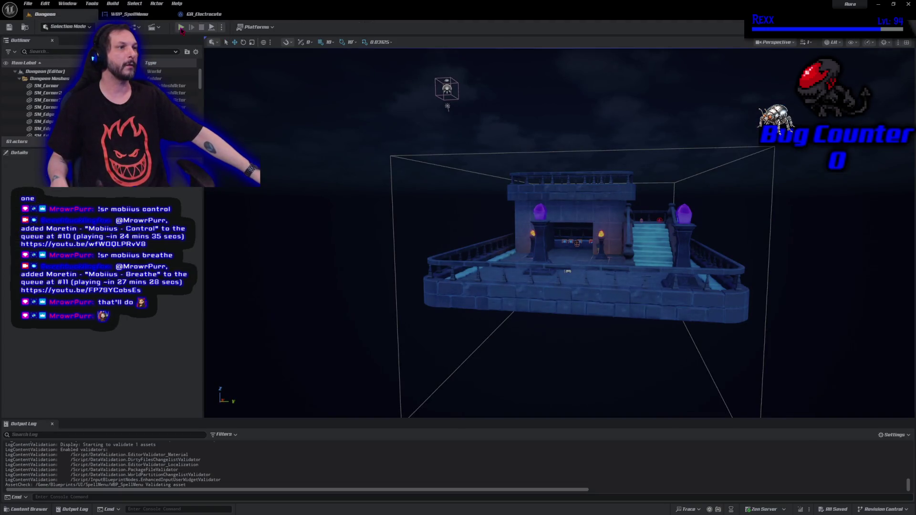
{"action": "left_click", "coordinate": [180, 27]}
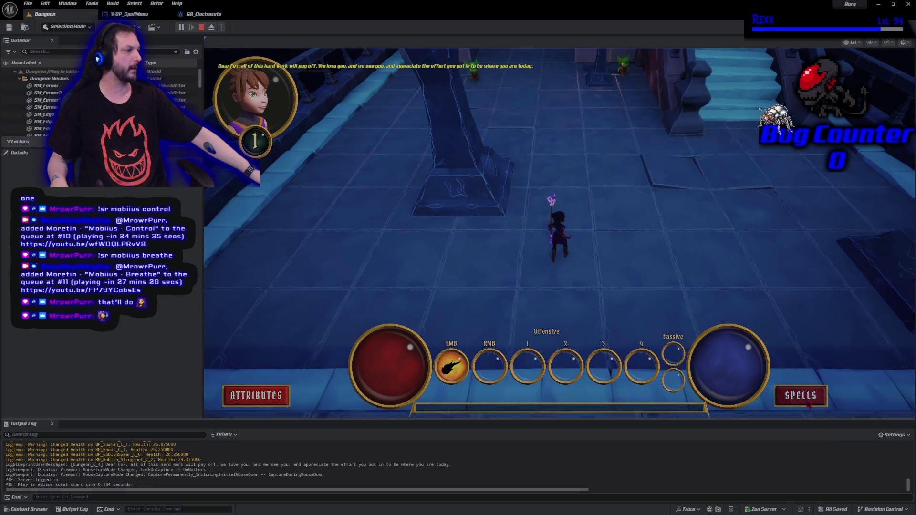
{"action": "left_click", "coordinate": [806, 400]}
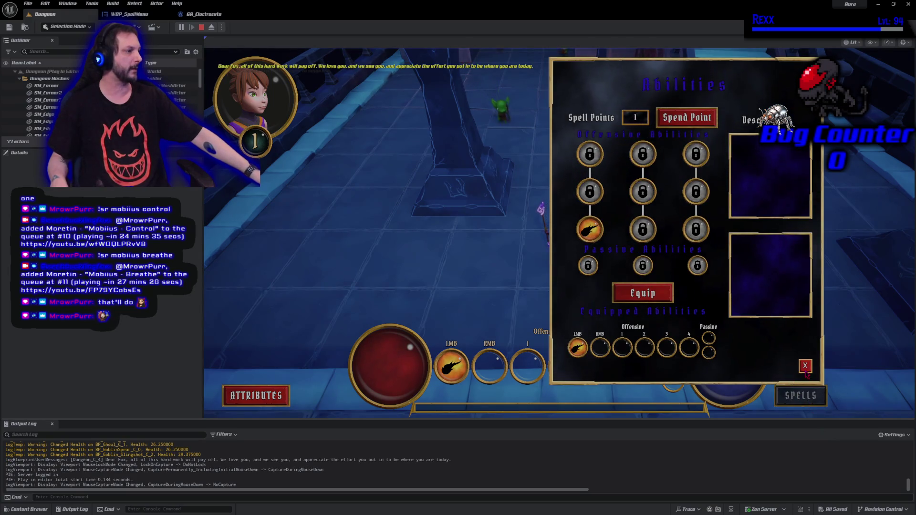
{"action": "left_click", "coordinate": [805, 365]}
{"action": "left_click", "coordinate": [203, 28]}
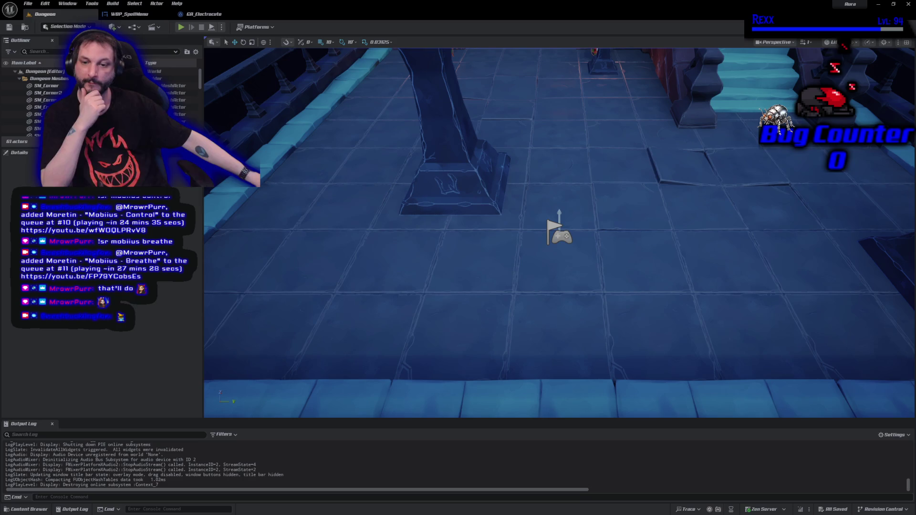
Step: Drag the StreamElements media request browser window over the Unreal editor
{"action": "mouse_move", "coordinate": [306, 514]}
{"action": "left_mouse_down"}
{"action": "mouse_move", "coordinate": [307, 230]}
{"action": "mouse_move", "coordinate": [539, 52]}
{"action": "mouse_move", "coordinate": [537, 61]}
{"action": "left_mouse_up"}
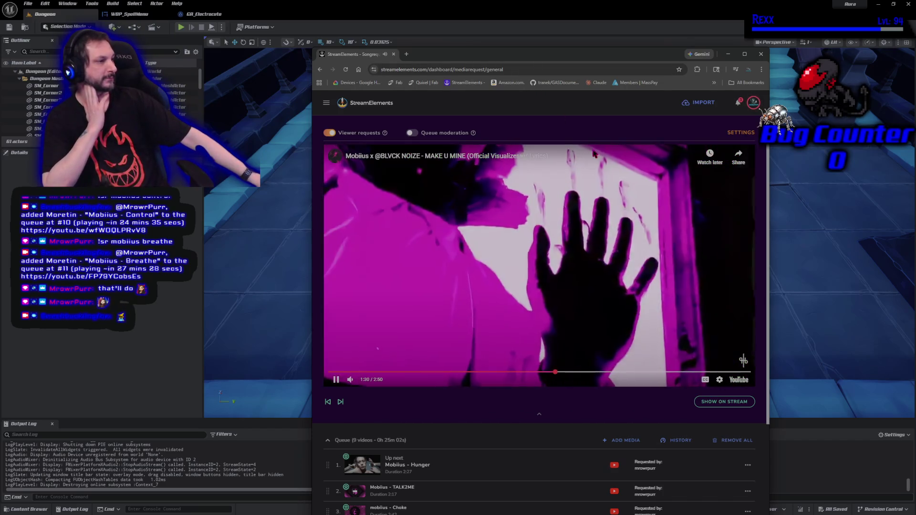
Step: Hide the StreamElements browser with Alt+Tab so the Dungeon viewport shows again
{"action": "key", "text": "alt+Tab"}
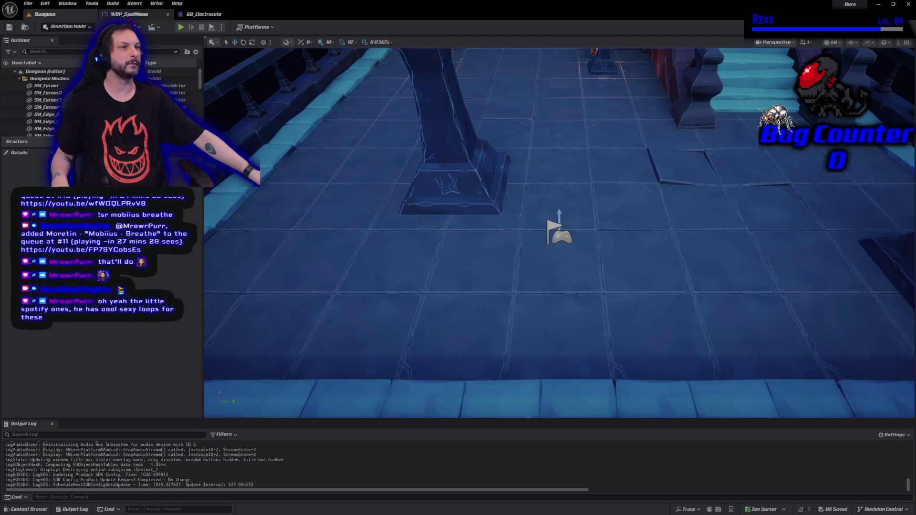
Step: In WBP_SpellMenu, collapse the To Text, SetText, reroute and text block nodes into a function
{"action": "left_click", "coordinate": [130, 14]}
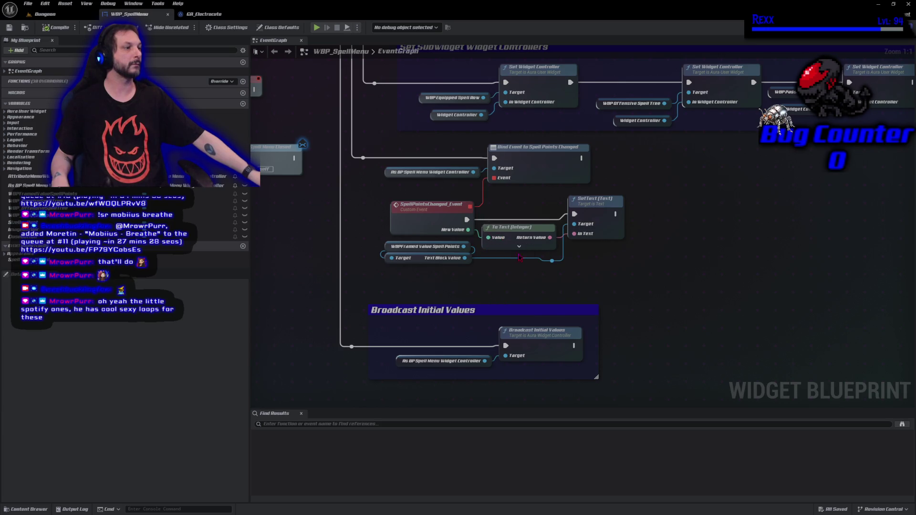
{"action": "left_click_drag", "start_coordinate": [523, 267], "coordinate": [610, 200]}
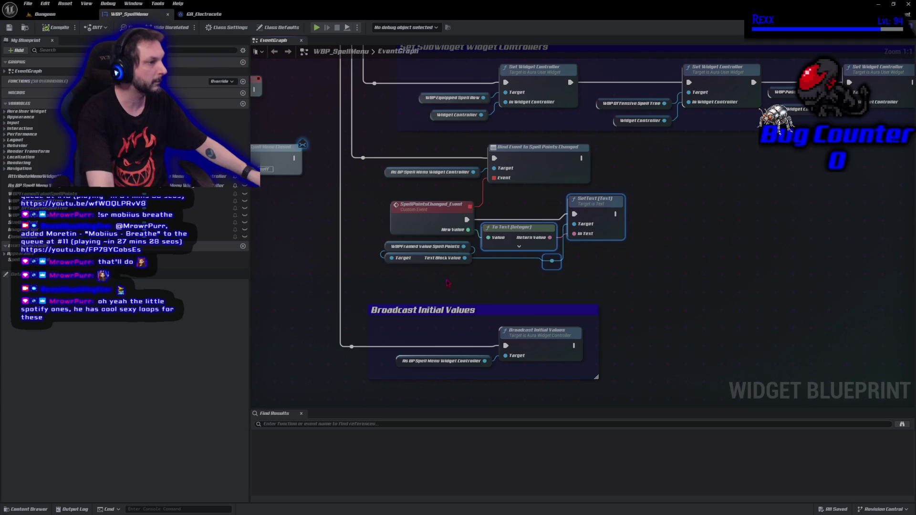
{"action": "left_click_drag", "start_coordinate": [447, 283], "coordinate": [434, 248]}
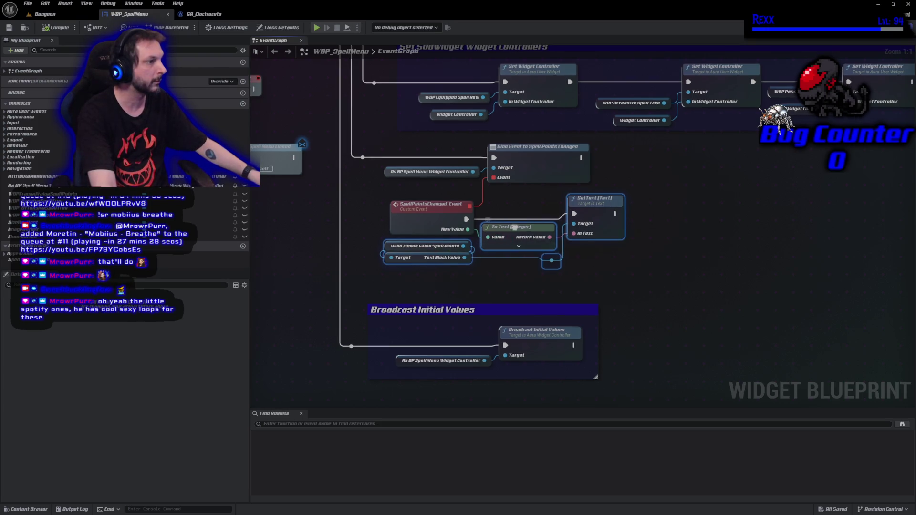
{"action": "right_click", "coordinate": [514, 228]}
{"action": "left_click", "coordinate": [565, 330]}
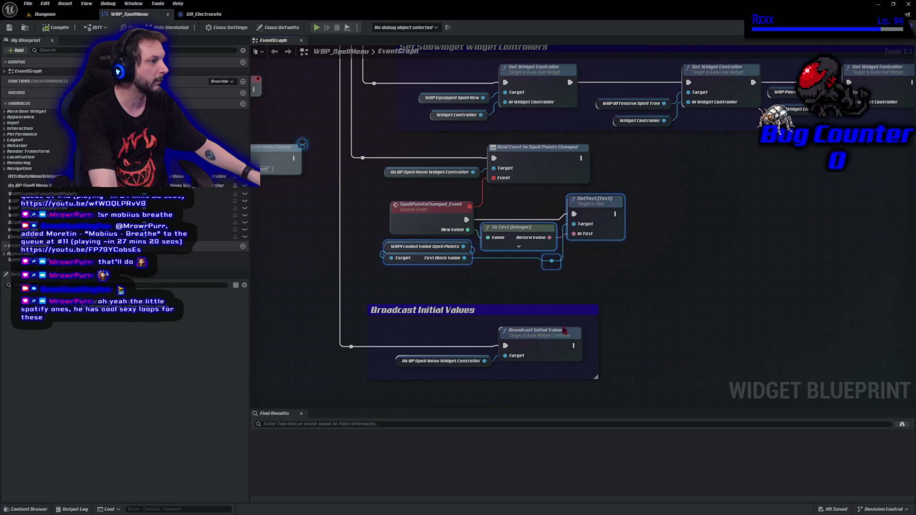
Step: Name the function SpellPointsChanged, place its call beside the custom event, and save WBP_SpellMenu
{"action": "type", "text": "SpellPoints"}
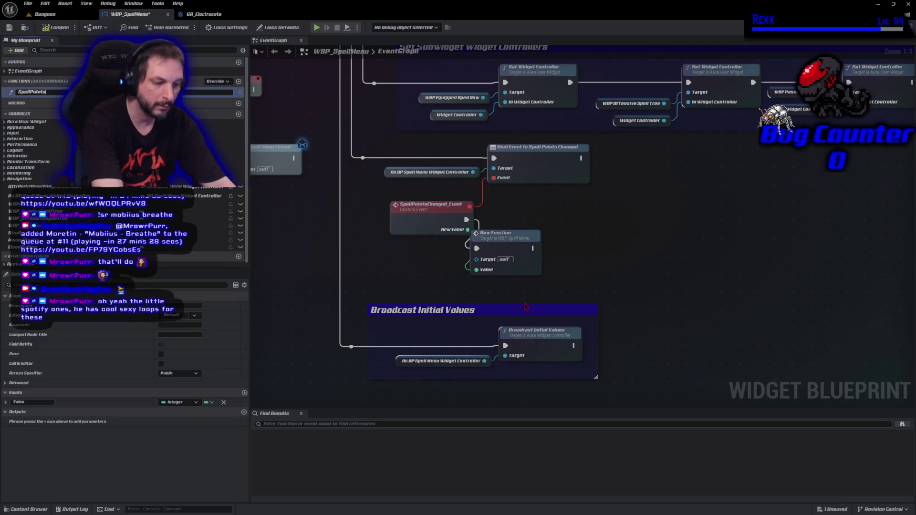
{"action": "type", "text": "Change"}
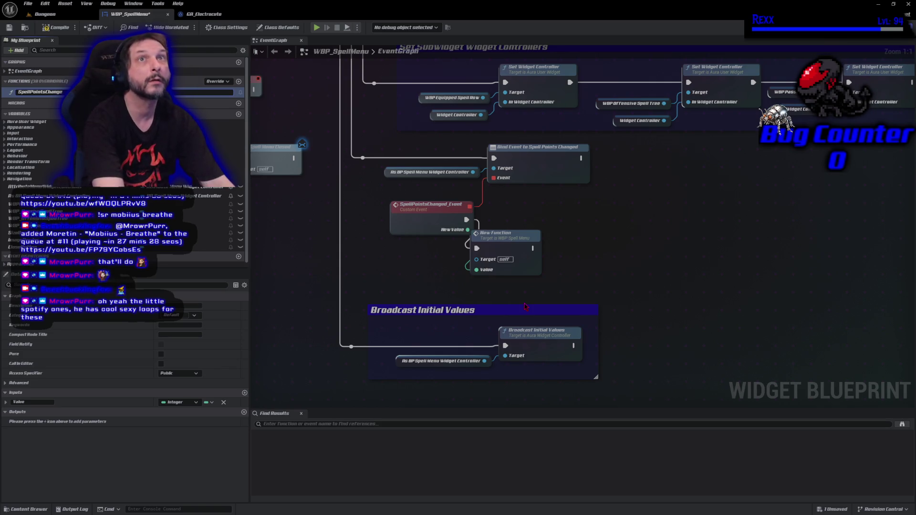
{"action": "type", "text": "d"}
{"action": "key", "text": "Return"}
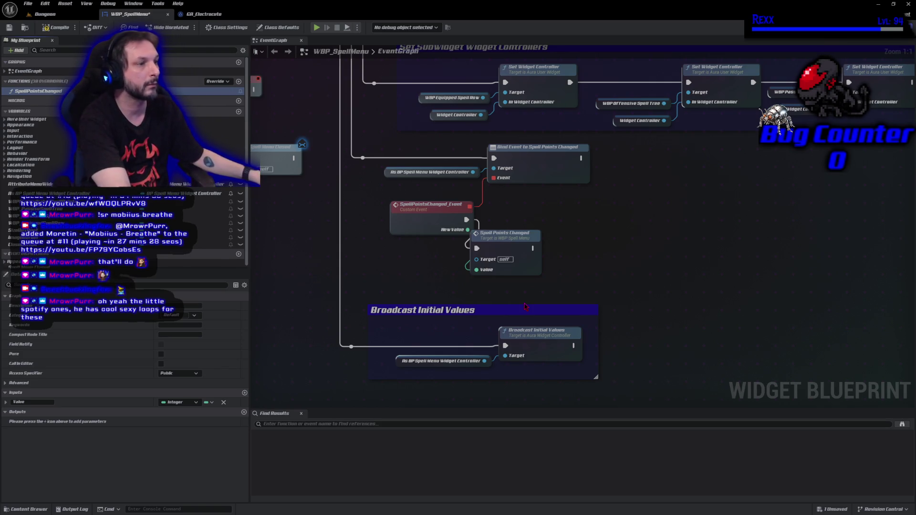
{"action": "left_click_drag", "start_coordinate": [527, 257], "coordinate": [547, 220]}
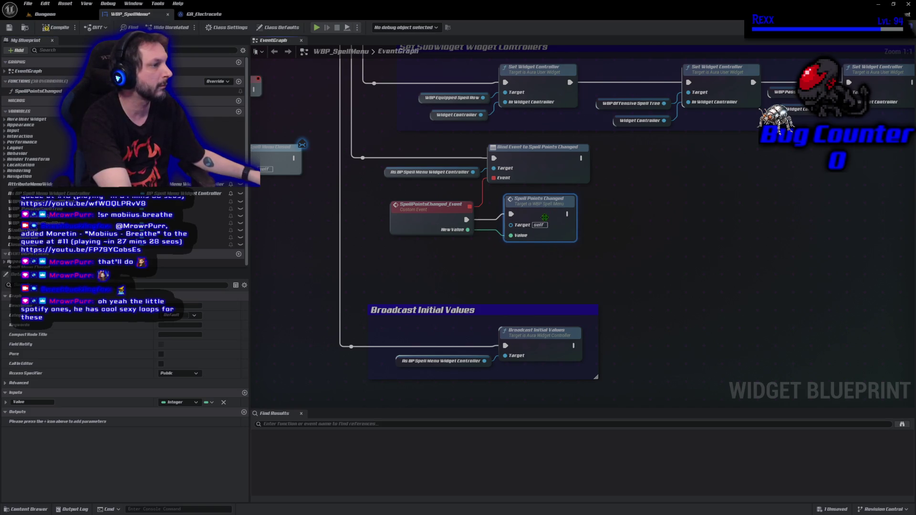
{"action": "key", "text": "ctrl+s"}
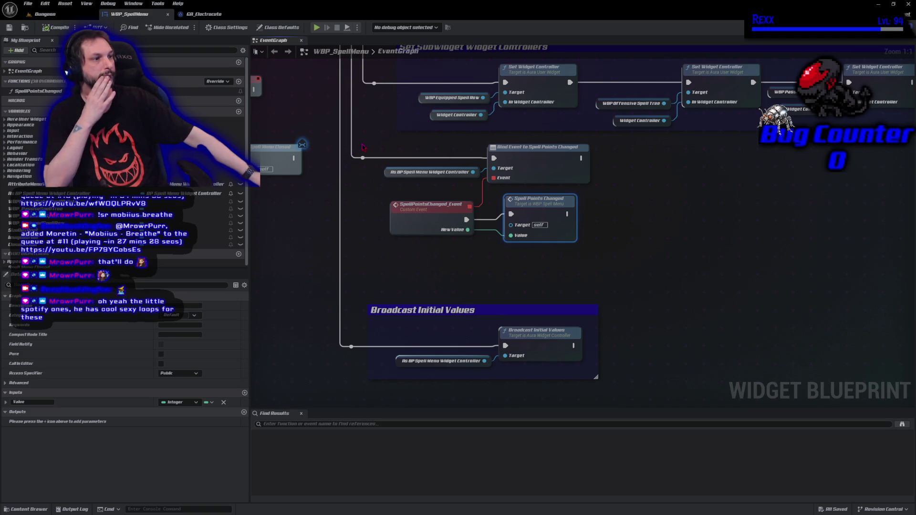
{"action": "left_click_drag", "start_coordinate": [363, 147], "coordinate": [533, 246]}
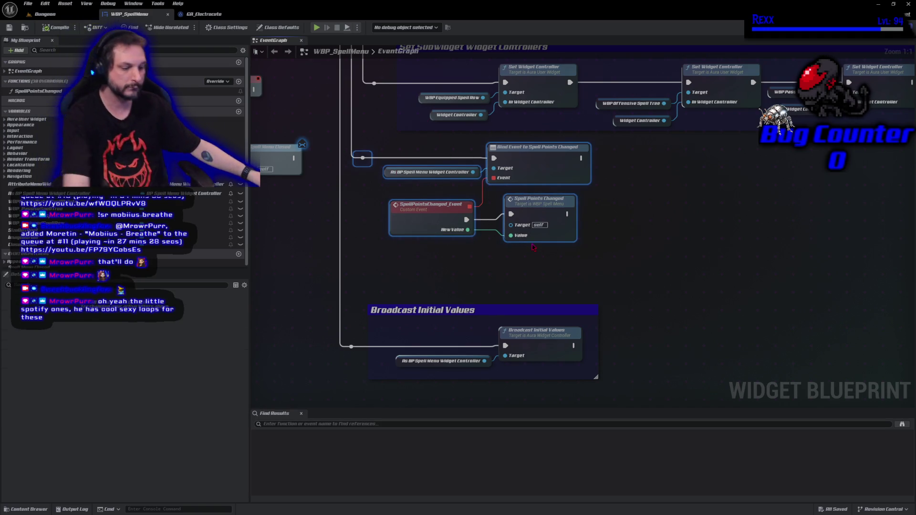
Step: Add a comment titled 'On Spell Points Changed' around the selected binding nodes
{"action": "type", "text": "cOn Sp"}
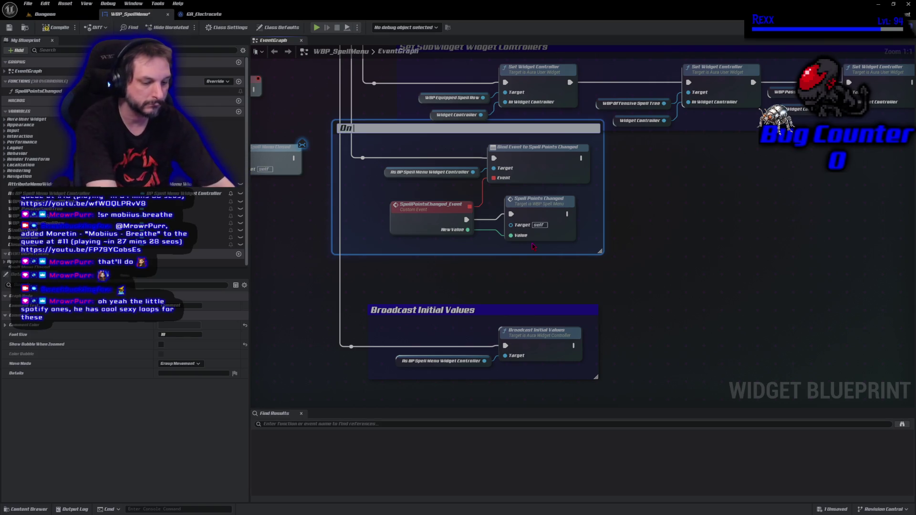
{"action": "type", "text": "ell Po"}
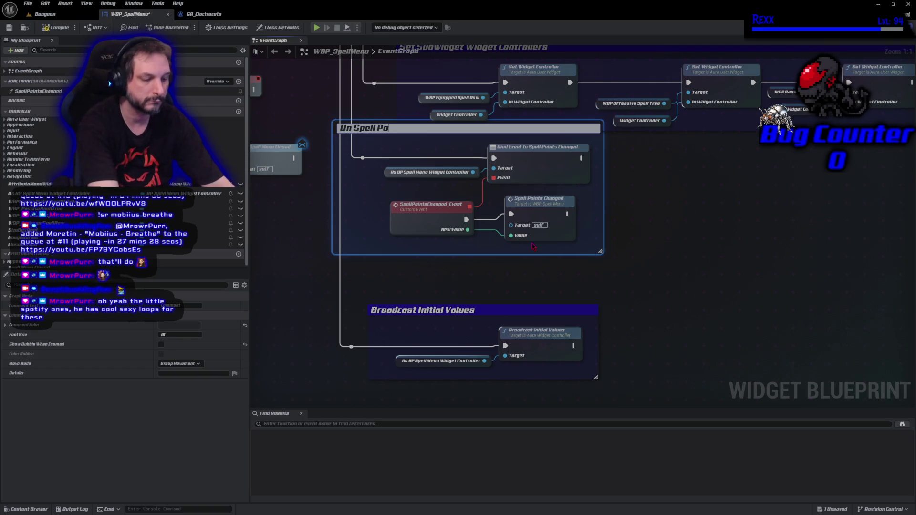
{"action": "type", "text": "ints Changed"}
{"action": "key", "text": "Return"}
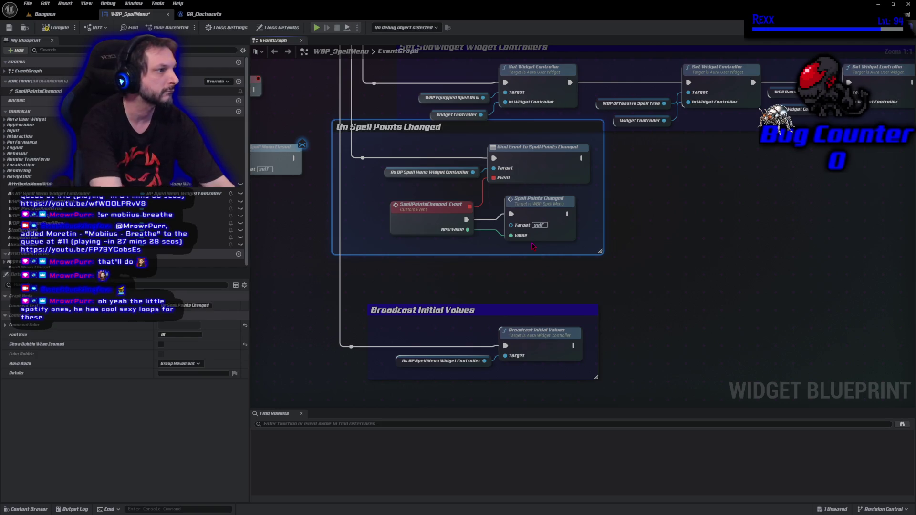
{"action": "mouse_move", "coordinate": [474, 126]}
{"action": "left_mouse_down"}
{"action": "mouse_move", "coordinate": [479, 152]}
{"action": "mouse_move", "coordinate": [474, 130]}
{"action": "left_mouse_up"}
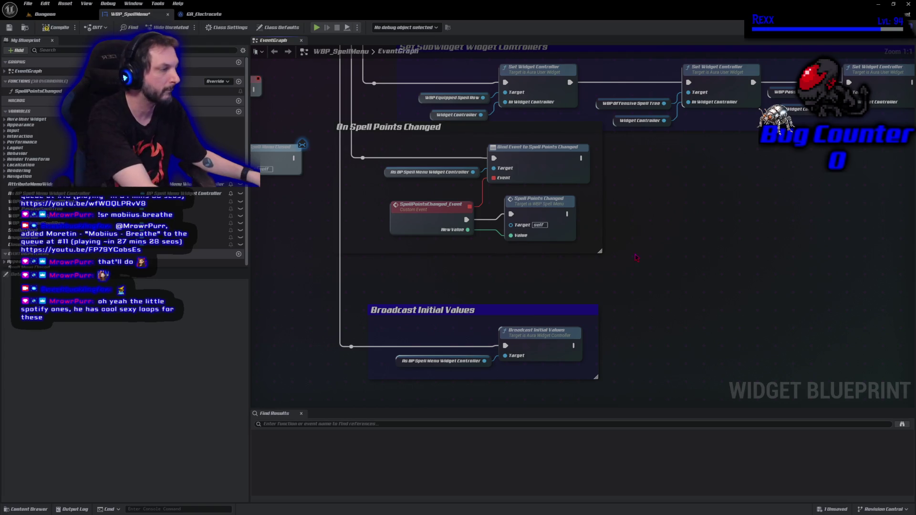
Step: Reposition the On Spell Points Changed group and line its reroute knot up with it
{"action": "left_click_drag", "start_coordinate": [652, 267], "coordinate": [391, 141]}
{"action": "left_click_drag", "start_coordinate": [381, 131], "coordinate": [380, 131]}
{"action": "left_click_drag", "start_coordinate": [404, 208], "coordinate": [427, 213]}
{"action": "left_click_drag", "start_coordinate": [386, 186], "coordinate": [360, 199]}
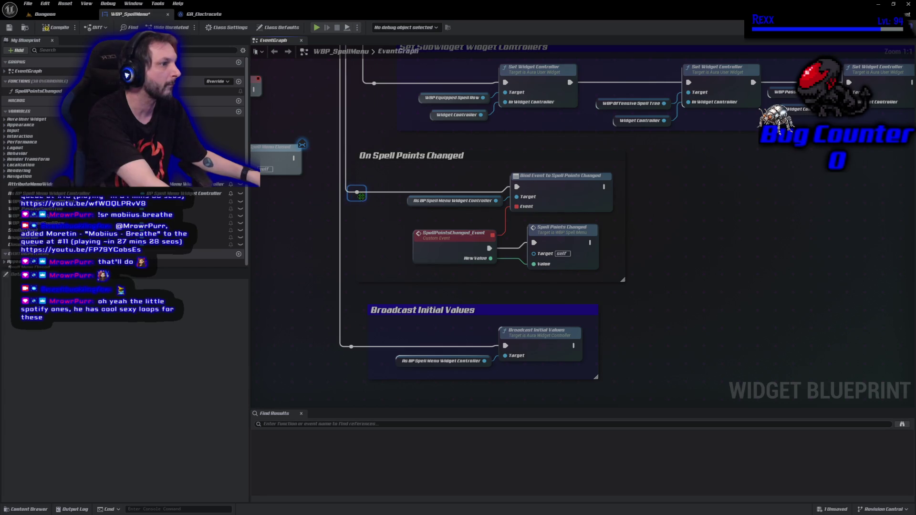
{"action": "left_click_drag", "start_coordinate": [366, 233], "coordinate": [389, 232]}
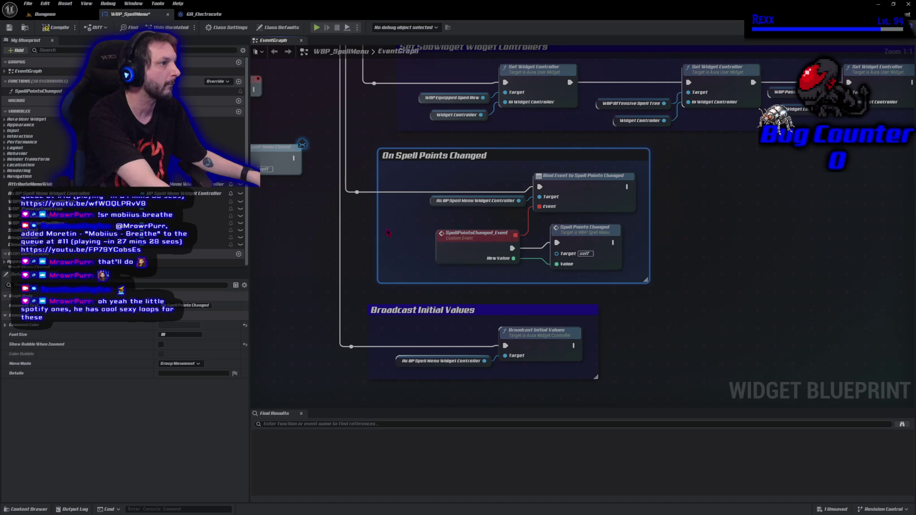
{"action": "left_click_drag", "start_coordinate": [357, 192], "coordinate": [362, 191]}
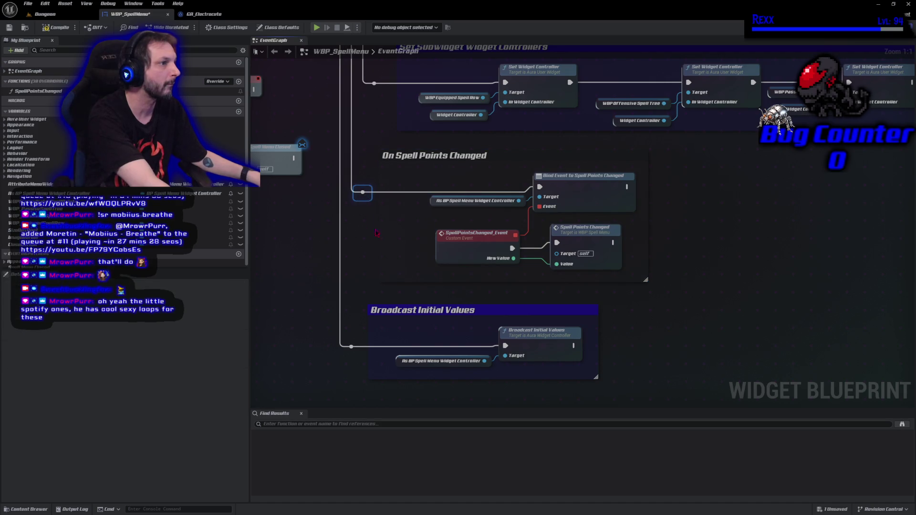
{"action": "left_click", "coordinate": [507, 157]}
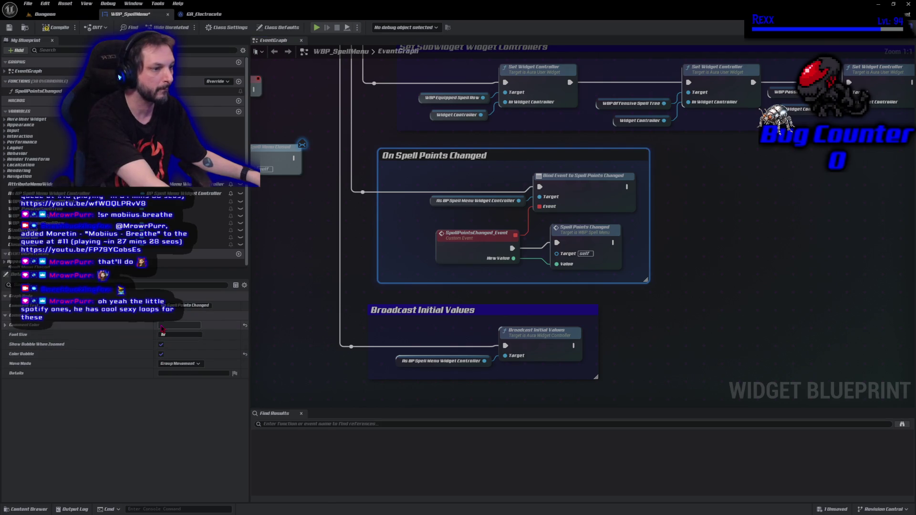
Step: Colour the On Spell Points Changed comment dark blue and compile the spell menu widget
{"action": "left_click", "coordinate": [179, 325]}
{"action": "left_click", "coordinate": [196, 456]}
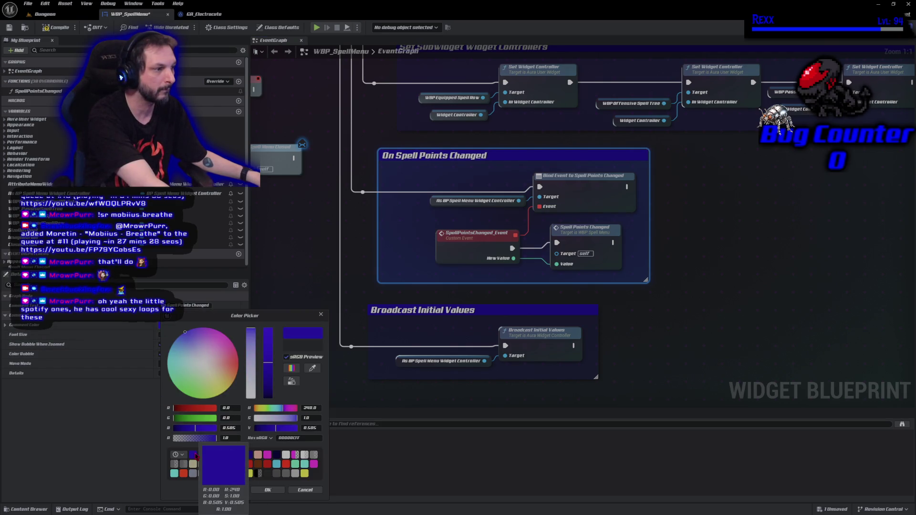
{"action": "left_click", "coordinate": [202, 455]}
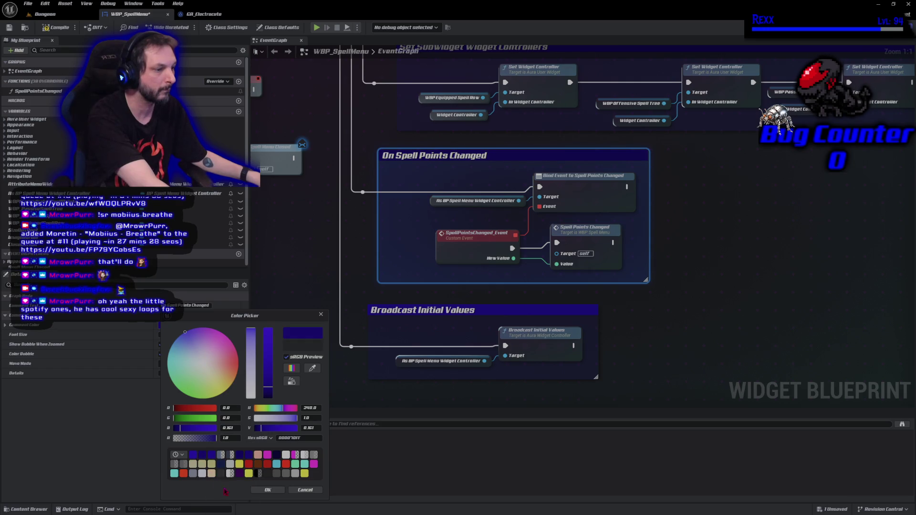
{"action": "left_click", "coordinate": [267, 490]}
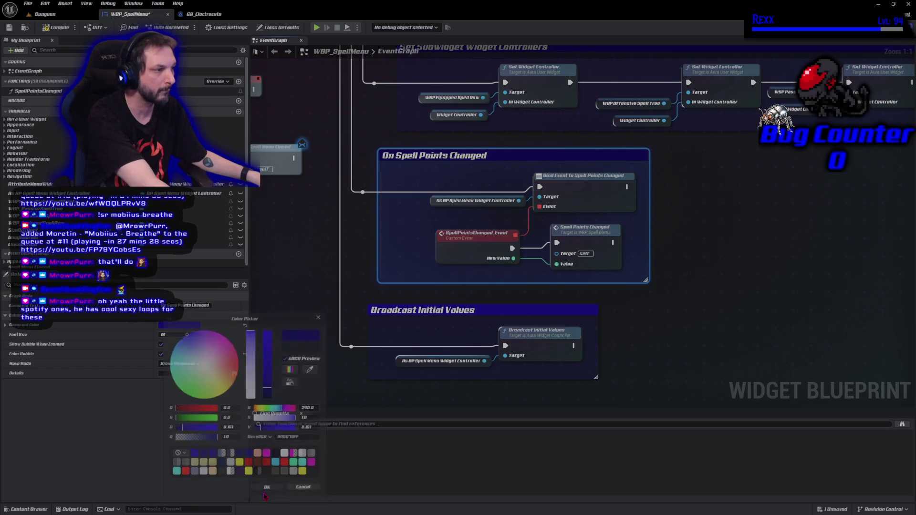
{"action": "left_click", "coordinate": [63, 31]}
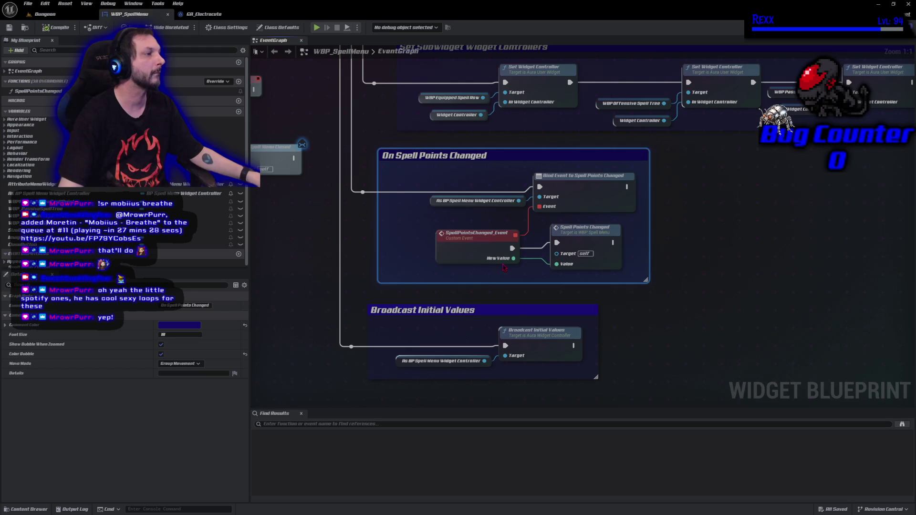
Step: Zoom and pan to review the whole spell menu event graph, then switch to GitHub Desktop
{"action": "scroll", "coordinate": [461, 322], "scroll_direction": "down", "scroll_amount": 5}
{"action": "scroll", "coordinate": [623, 309], "scroll_direction": "up", "scroll_amount": 3}
{"action": "mouse_move", "coordinate": [281, 191]}
{"action": "left_mouse_down"}
{"action": "mouse_move", "coordinate": [343, 197]}
{"action": "mouse_move", "coordinate": [388, 230]}
{"action": "mouse_move", "coordinate": [366, 198]}
{"action": "mouse_move", "coordinate": [312, 189]}
{"action": "left_mouse_up"}
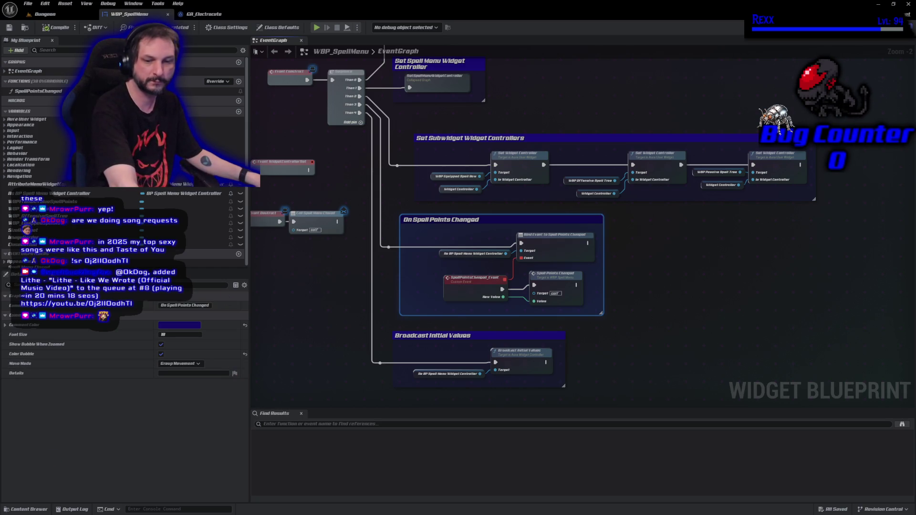
{"action": "key", "text": "alt+Tab"}
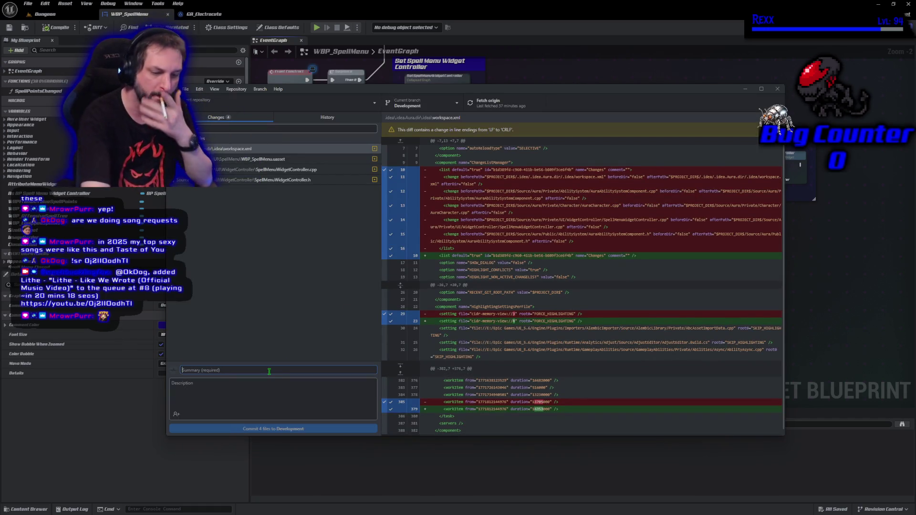
Step: Commit the 4 files to Development as 'Show Spell Points' and push to origin
{"action": "type", "text": "Show Spell Points"}
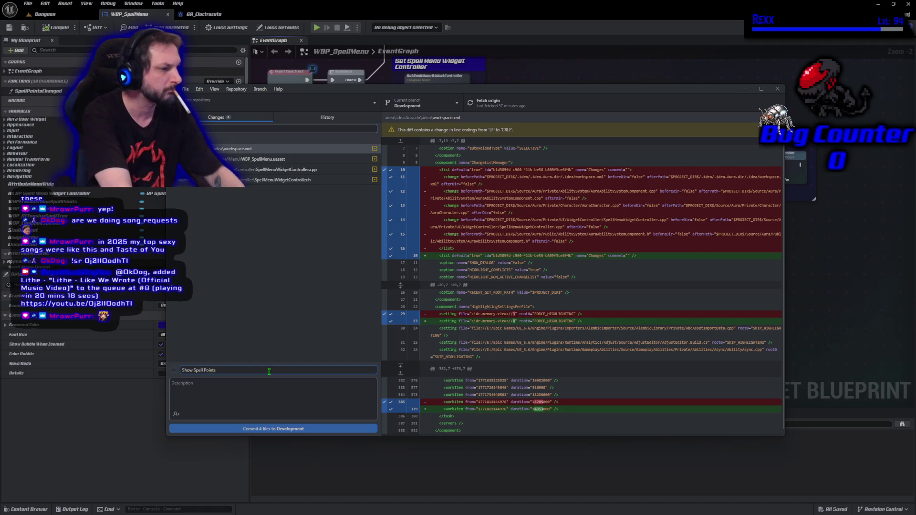
{"action": "left_click", "coordinate": [276, 429]}
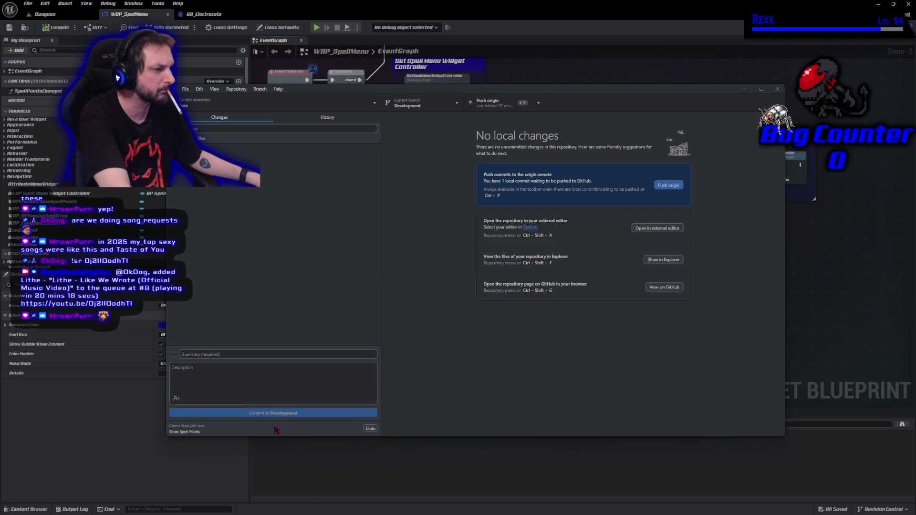
{"action": "left_click", "coordinate": [682, 186]}
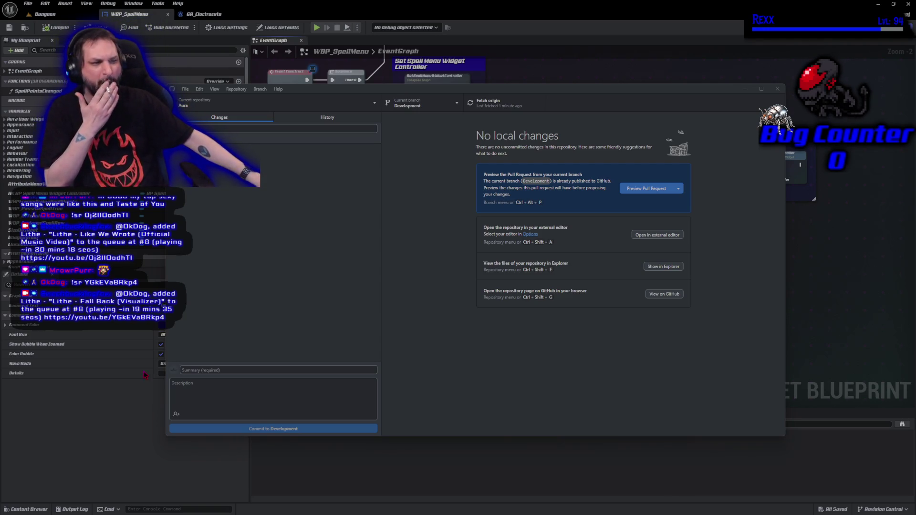
Step: Start entering the commit summary 'Show Spell Points' in the Changes view, fixing the misspelled ending
{"action": "left_click", "coordinate": [327, 117]}
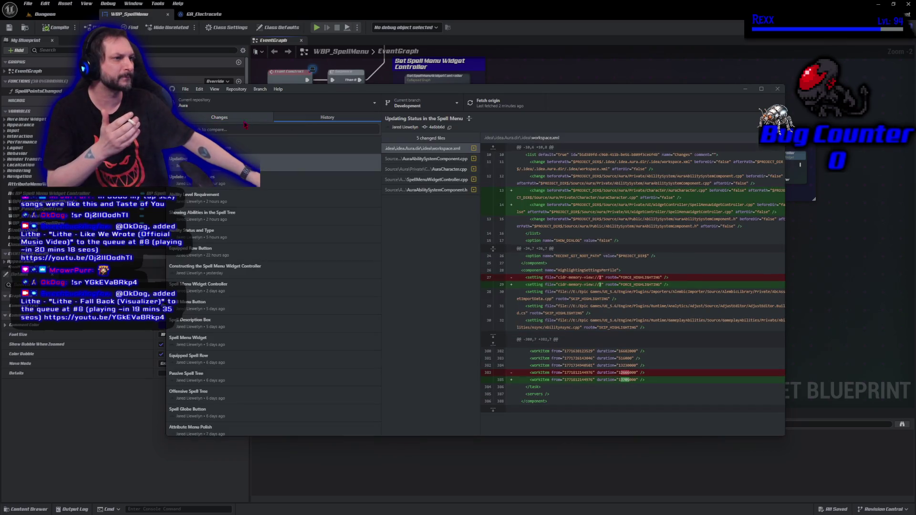
{"action": "left_click", "coordinate": [224, 119]}
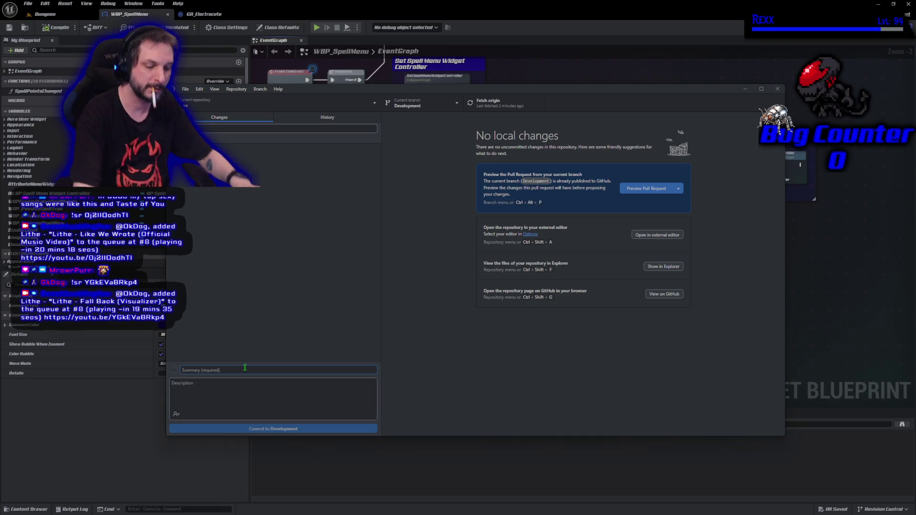
{"action": "type", "text": "Show Spell"}
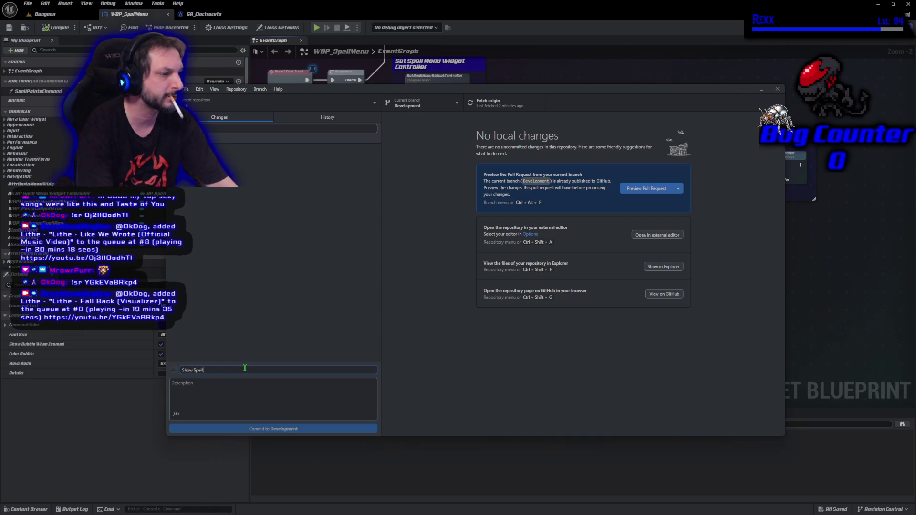
{"action": "type", "text": " Pointes"}
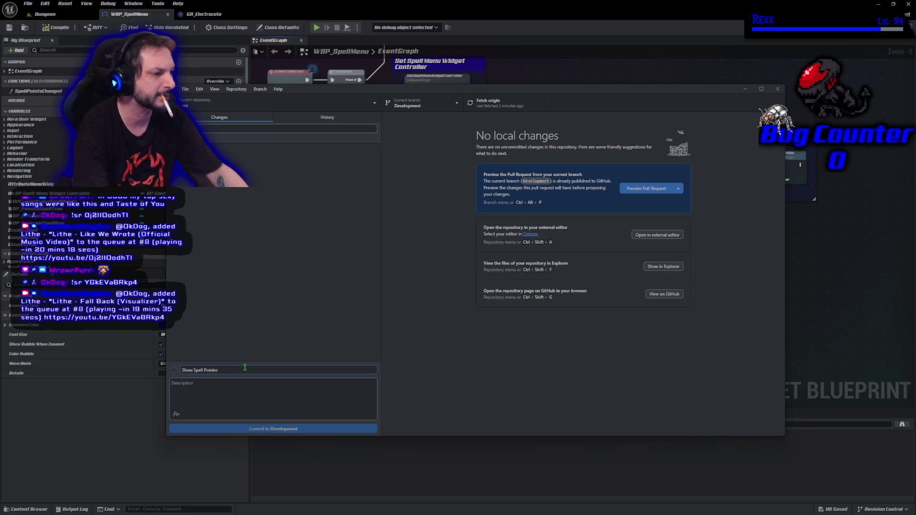
{"action": "key", "text": "BackSpace"}
{"action": "key", "text": "BackSpace"}
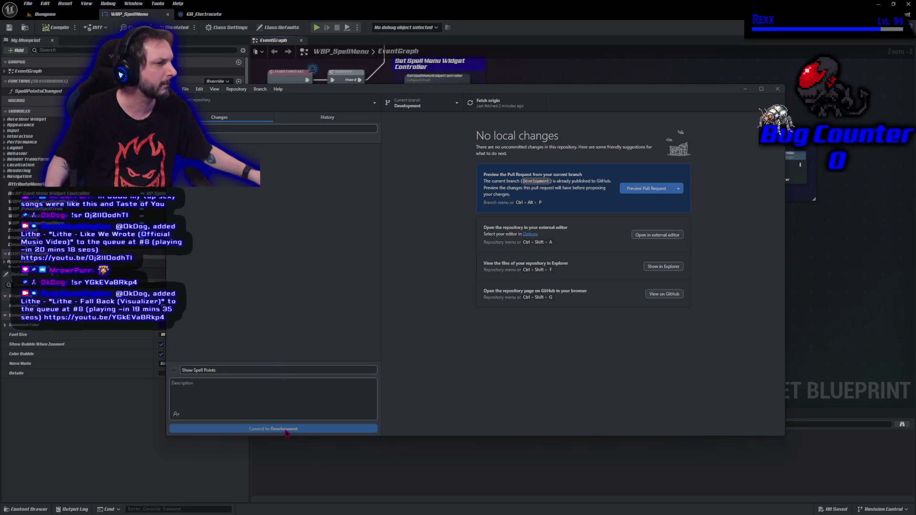
Step: Review the Show Spell Points commit and its changed files in History, then close GitHub Desktop
{"action": "left_click", "coordinate": [299, 123]}
{"action": "left_click", "coordinate": [269, 150]}
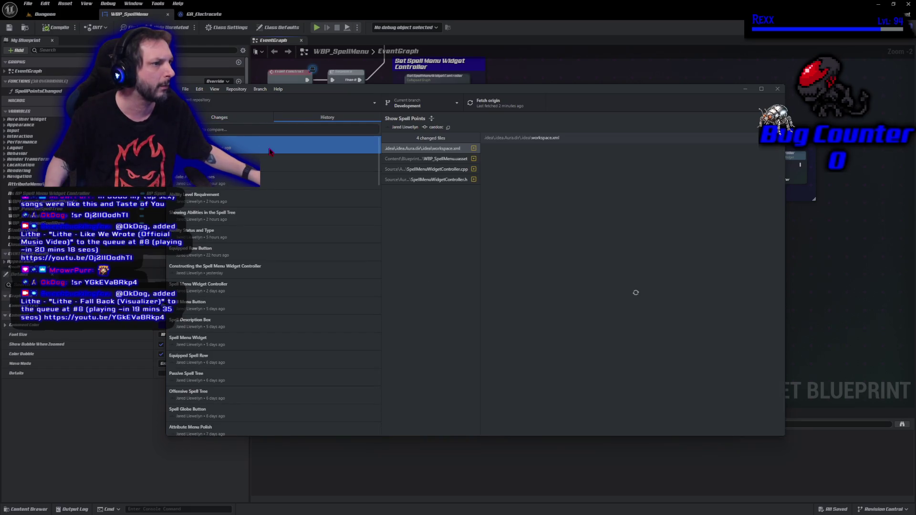
{"action": "left_click", "coordinate": [299, 103]}
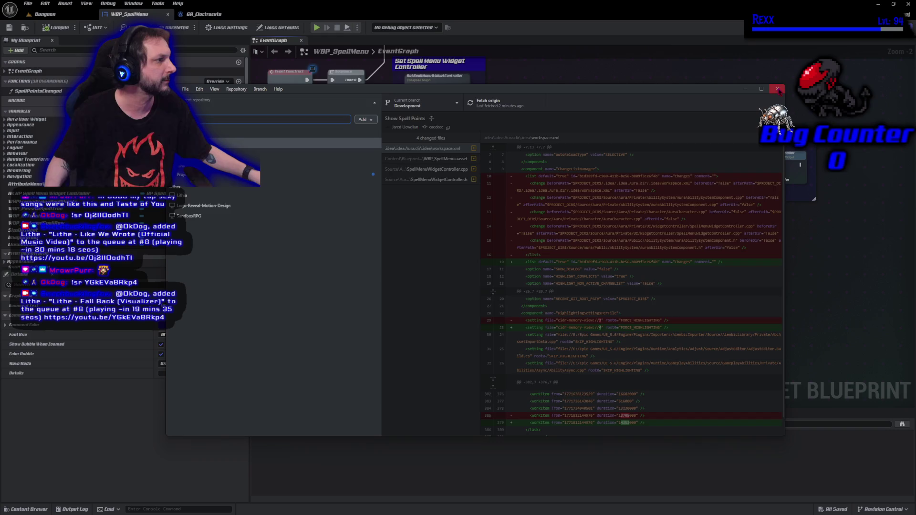
{"action": "left_click", "coordinate": [777, 89]}
Step: Close the Unreal Editor to reveal SpellMenuWidgetController.cpp in Rider
{"action": "left_click", "coordinate": [908, 5]}
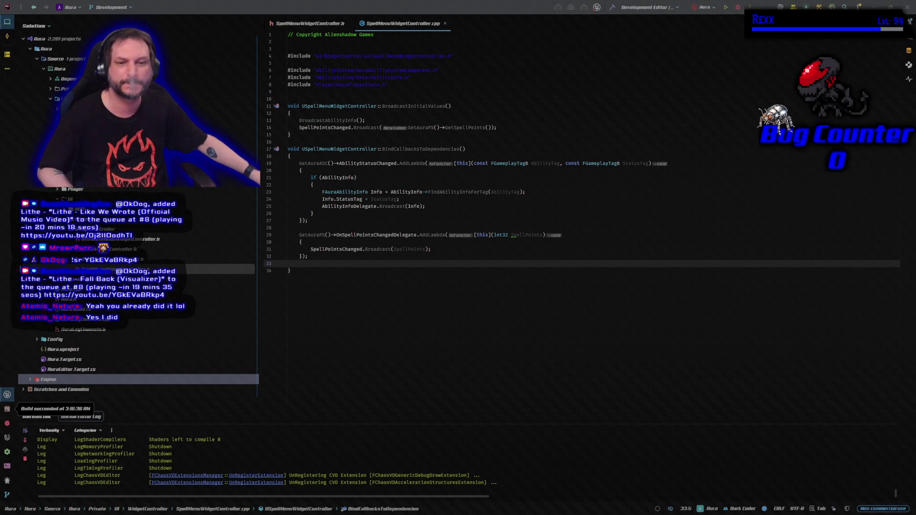
Step: Drag the browser showing the viewer's Twitch channel over the Rider code editor
{"action": "mouse_move", "coordinate": [0, 187]}
{"action": "left_mouse_down"}
{"action": "mouse_move", "coordinate": [473, 38]}
{"action": "mouse_move", "coordinate": [463, 81]}
{"action": "left_mouse_up"}
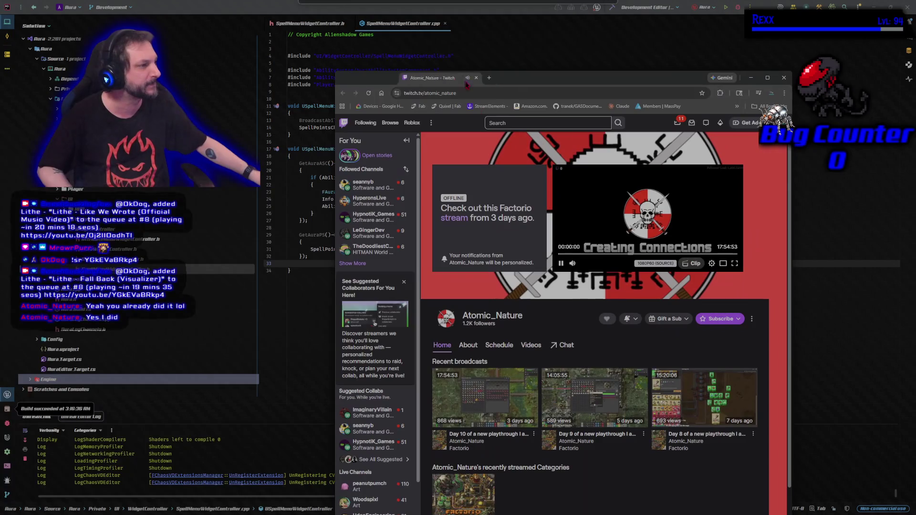
Step: Pause the Twitch video, browse the channel's recent Factorio broadcasts, then close the browser
{"action": "left_click", "coordinate": [561, 263]}
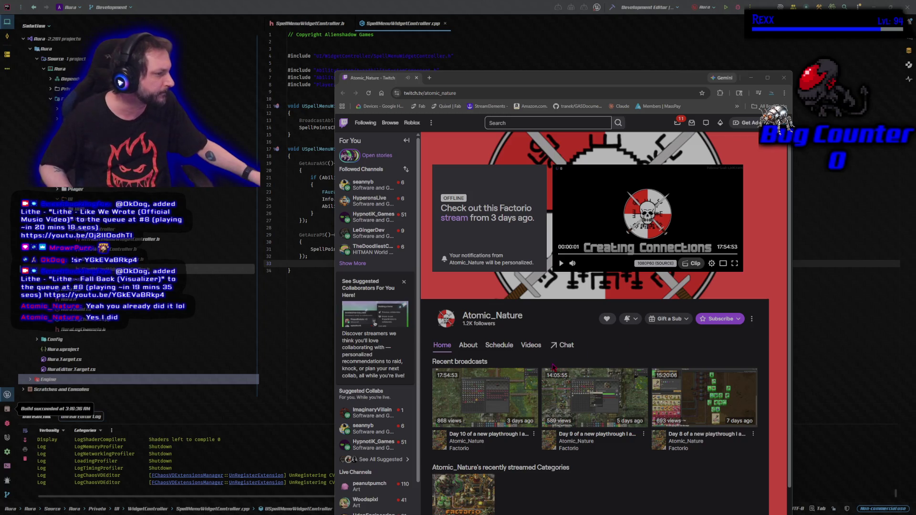
{"action": "scroll", "coordinate": [552, 366], "scroll_direction": "down", "scroll_amount": 2}
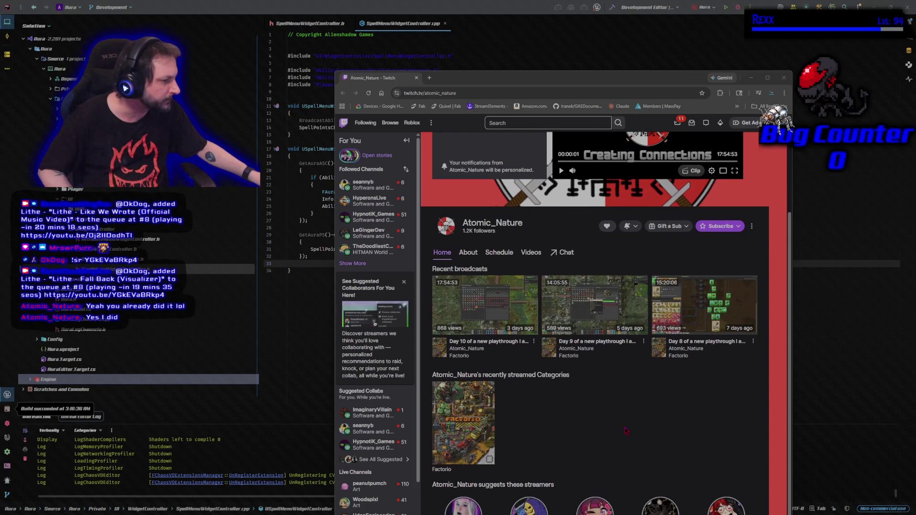
{"action": "left_click_drag", "start_coordinate": [505, 79], "coordinate": [501, 20]}
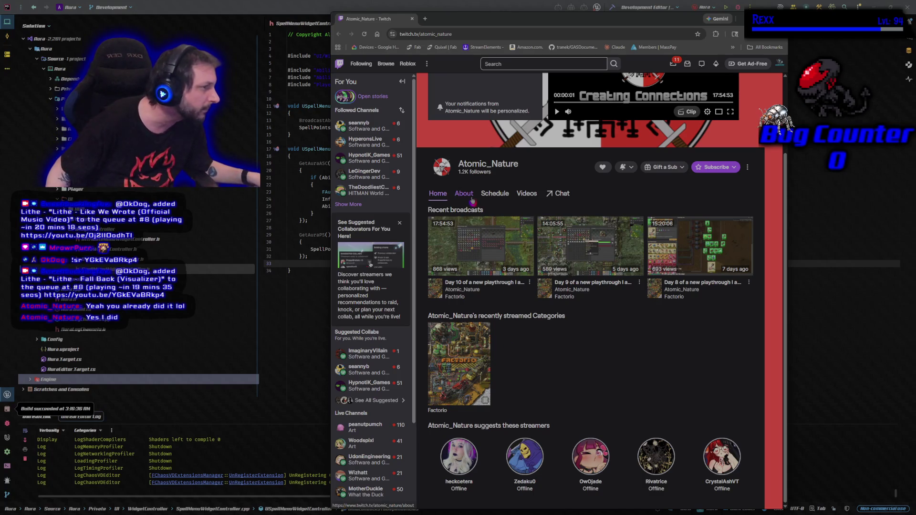
{"action": "scroll", "coordinate": [472, 200], "scroll_direction": "up", "scroll_amount": 2}
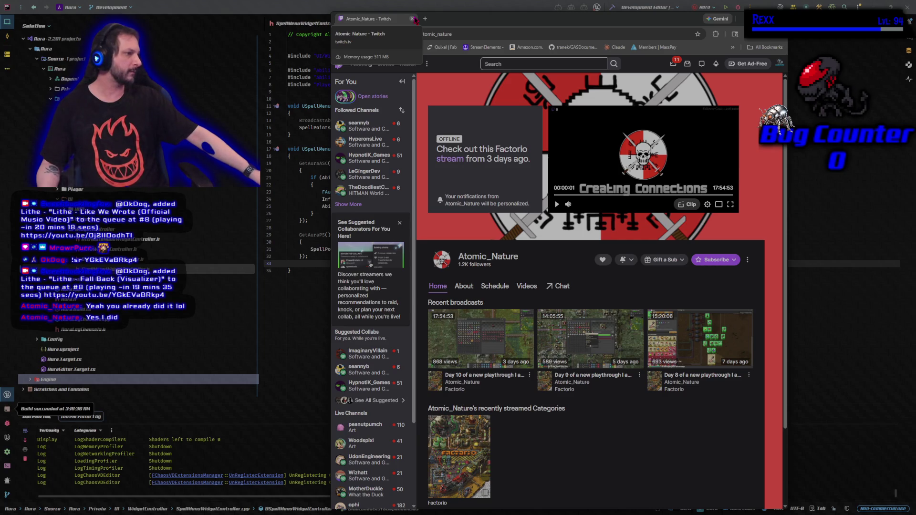
{"action": "left_click", "coordinate": [413, 19]}
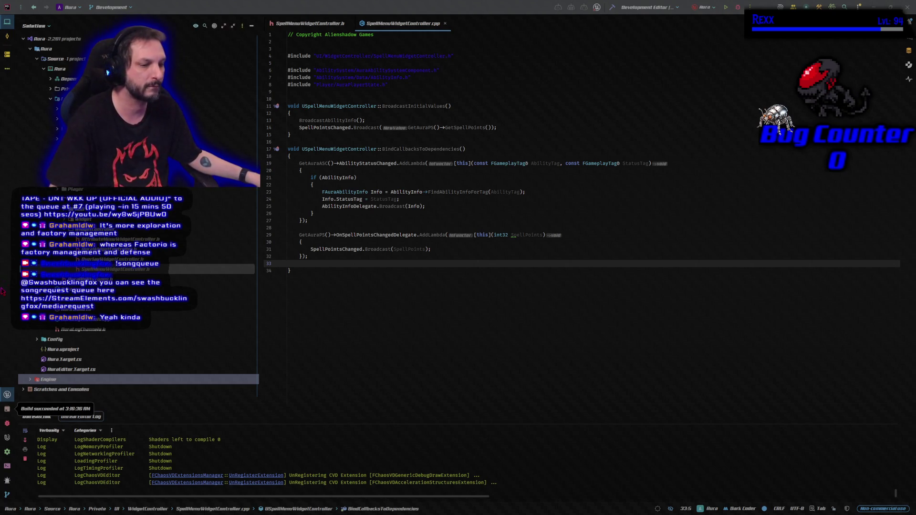
{"action": "left_click", "coordinate": [739, 7]}
Step: Build the project from Rider with Ctrl+Shift+B, launching Unreal on the Dungeon level
{"action": "key", "text": "ctrl+shift+b"}
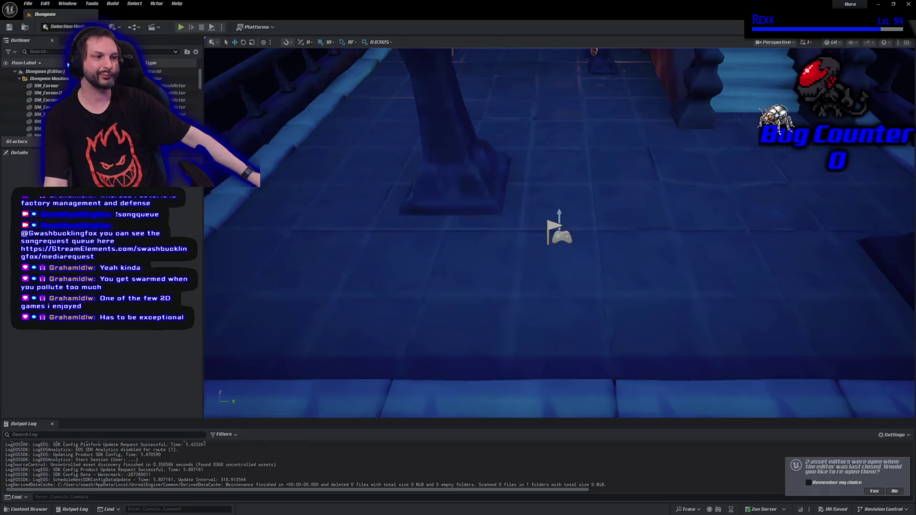
Step: Reopen the two previously open asset editors and switch to the WBP_SpellMenu tab
{"action": "left_click", "coordinate": [873, 491]}
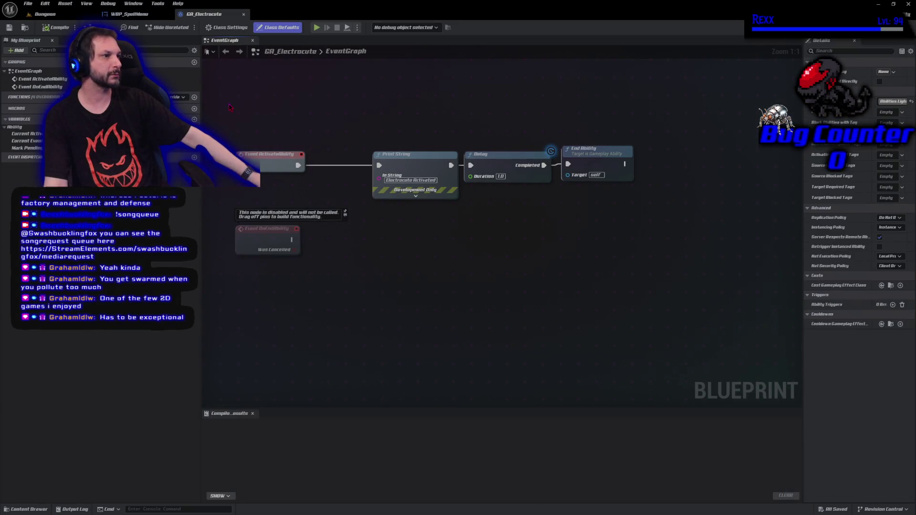
{"action": "left_click", "coordinate": [130, 14]}
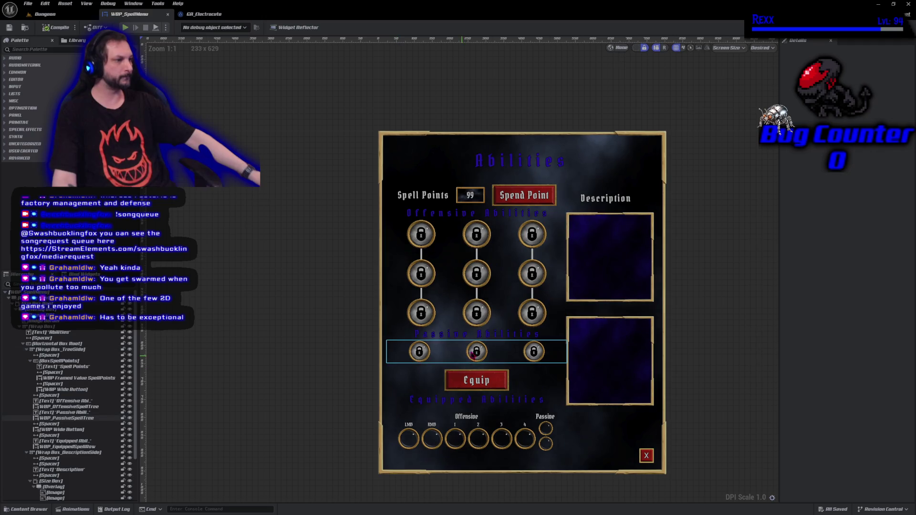
Step: Open WBP_SpellGlobe_Button from Blueprints > UI > SpellGlobes and zoom in on the lock globe
{"action": "left_click", "coordinate": [28, 509]}
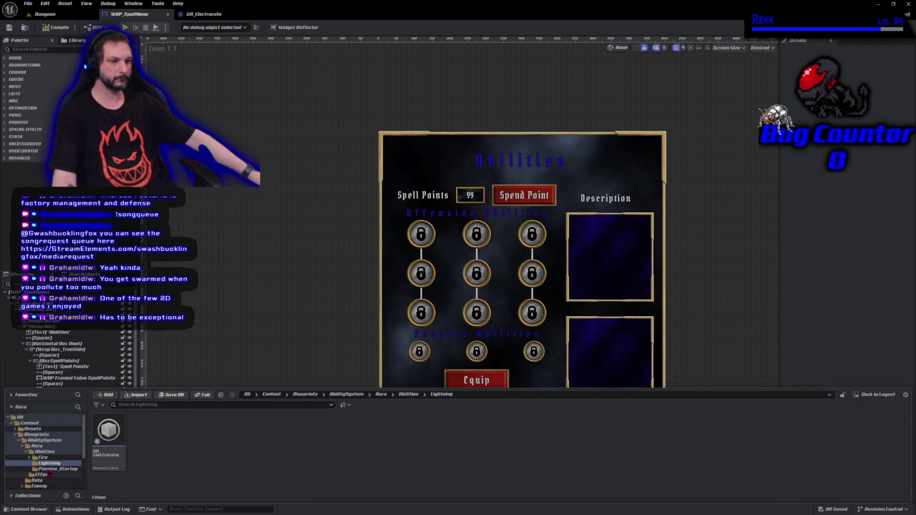
{"action": "scroll", "coordinate": [50, 472], "scroll_direction": "down", "scroll_amount": 5}
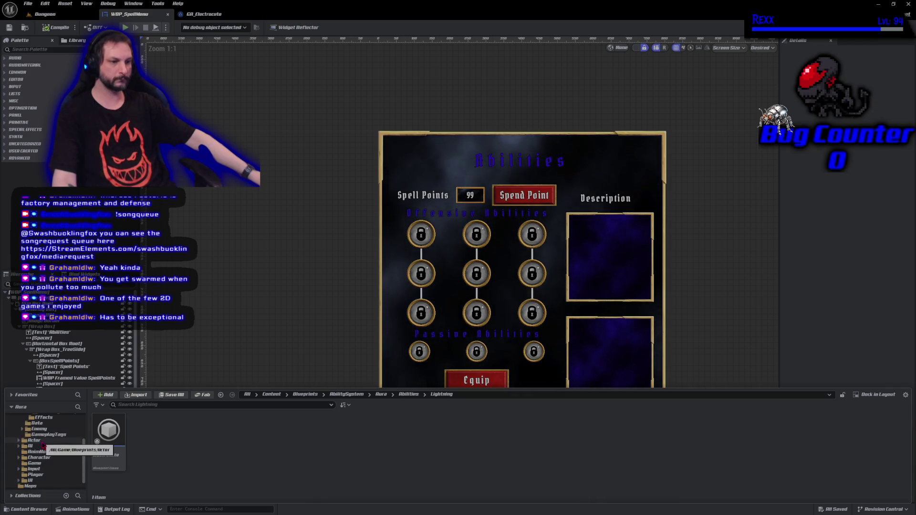
{"action": "left_click", "coordinate": [30, 480]}
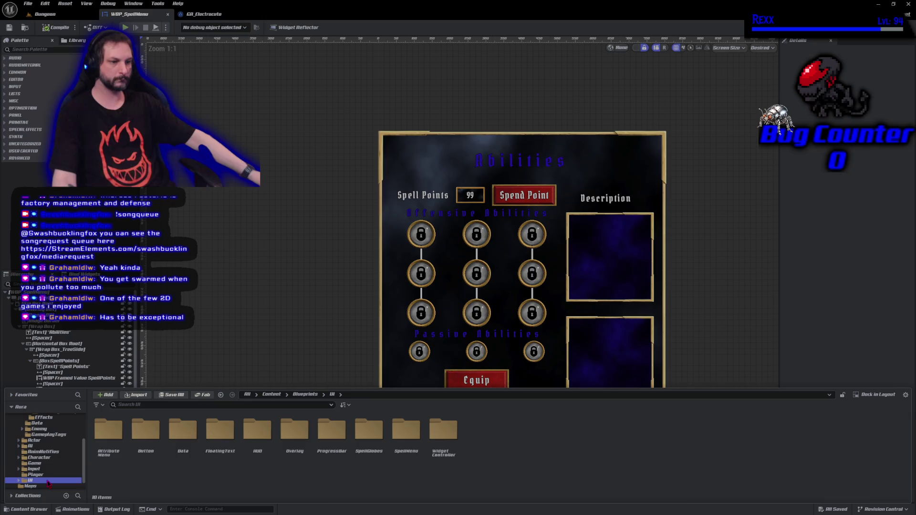
{"action": "double_click", "coordinate": [369, 432]}
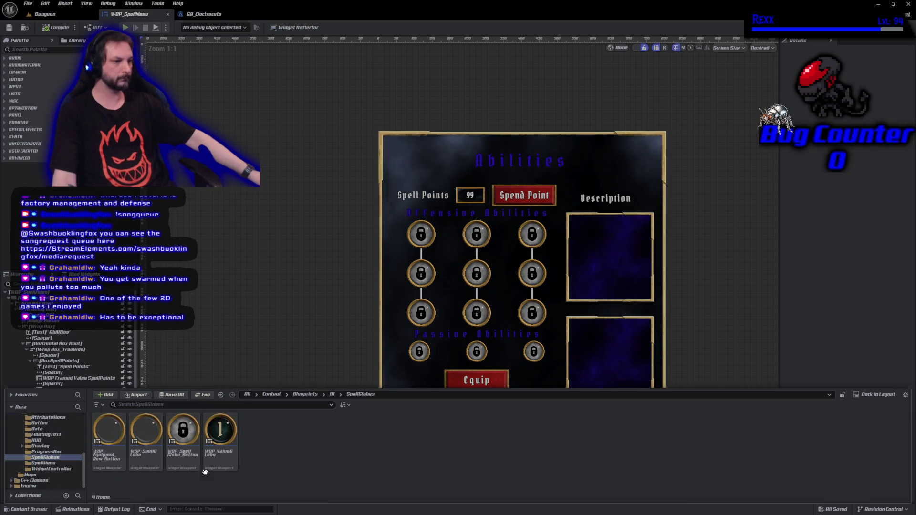
{"action": "double_click", "coordinate": [176, 458]}
{"action": "scroll", "coordinate": [497, 387], "scroll_direction": "up", "scroll_amount": 5}
{"action": "scroll", "coordinate": [383, 288], "scroll_direction": "up", "scroll_amount": 4}
{"action": "left_click_drag", "start_coordinate": [383, 288], "coordinate": [253, 266]}
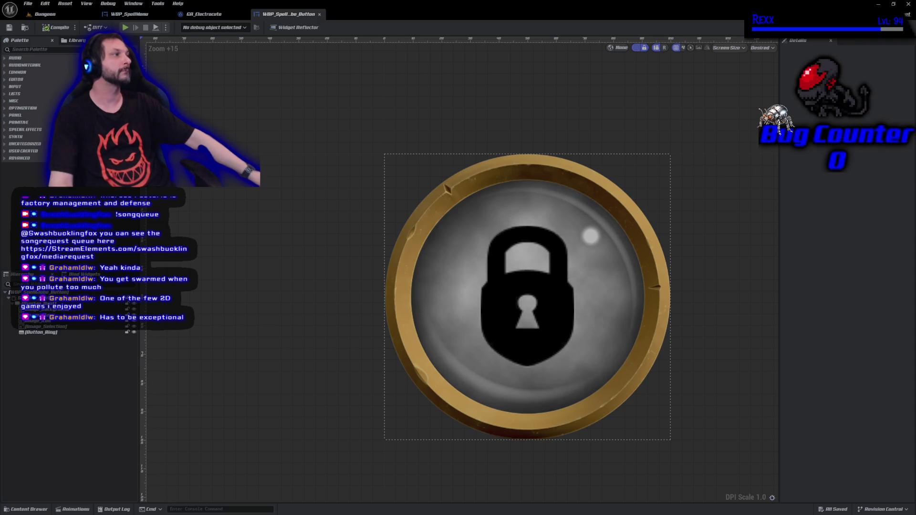
{"action": "left_click", "coordinate": [899, 27]}
Step: Create a new function in the EventGraph view, name it Select, and save with Ctrl+S
{"action": "scroll", "coordinate": [527, 321], "scroll_direction": "down", "scroll_amount": 5}
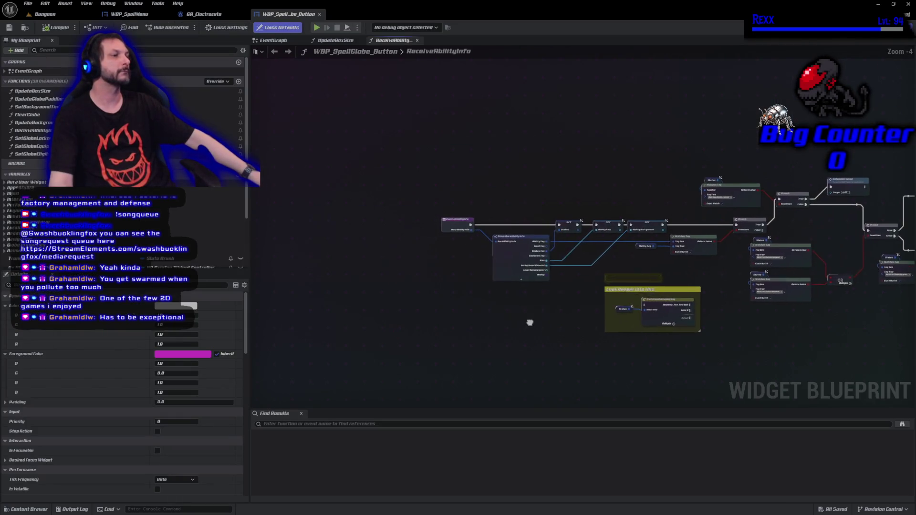
{"action": "left_click", "coordinate": [274, 40]}
{"action": "left_click_drag", "start_coordinate": [358, 212], "coordinate": [410, 319]}
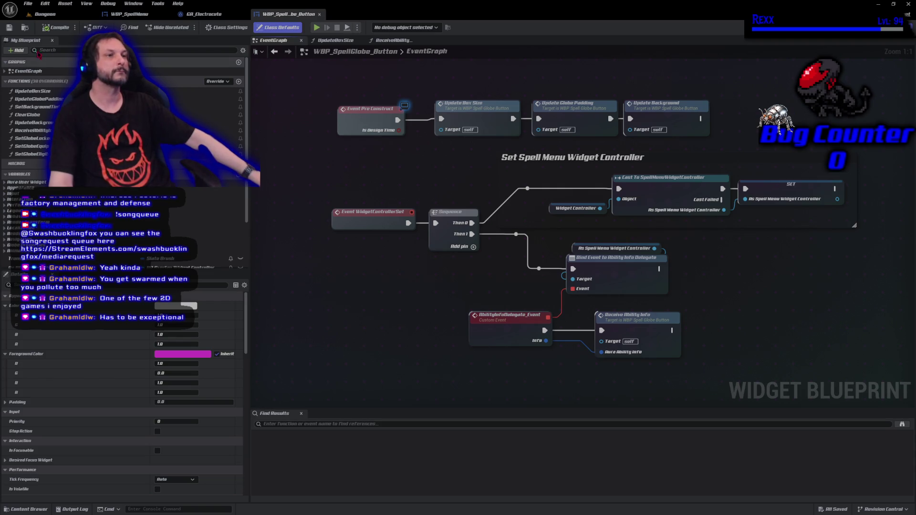
{"action": "left_click", "coordinate": [17, 51]}
{"action": "left_click", "coordinate": [29, 61]}
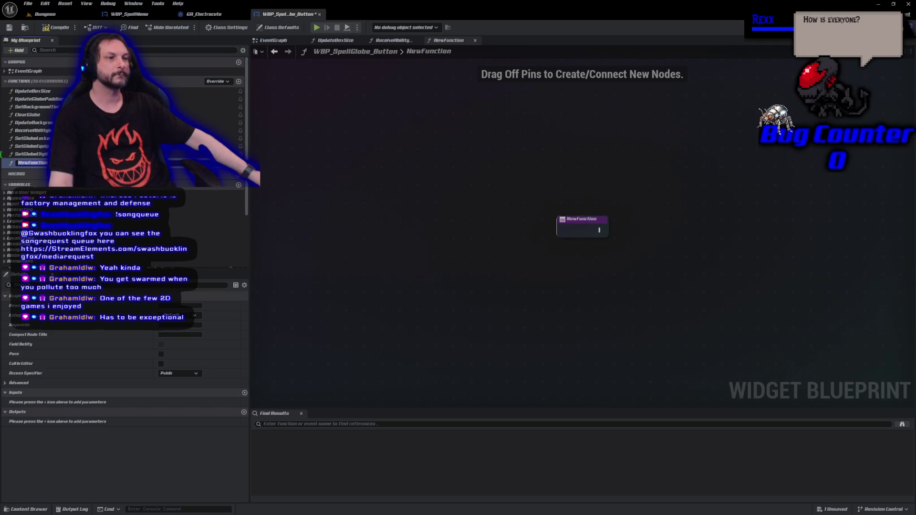
{"action": "type", "text": "Select"}
{"action": "key", "text": "Return"}
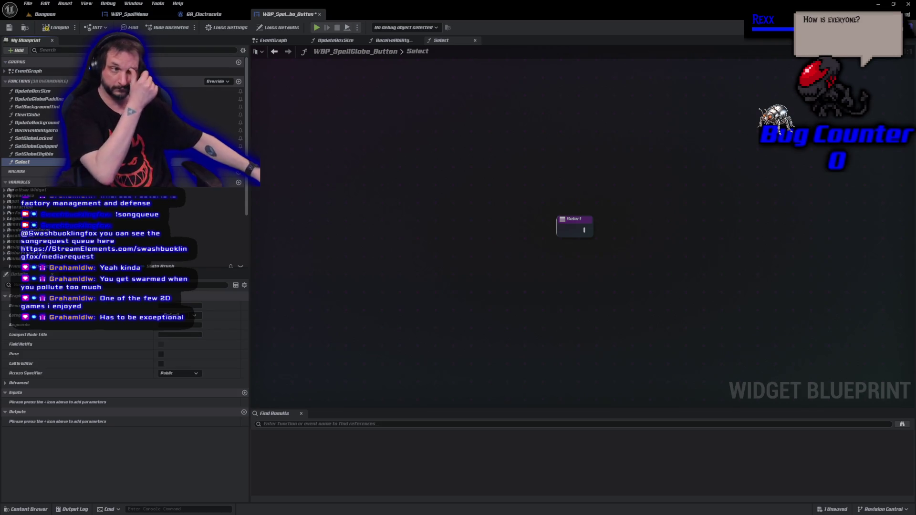
{"action": "key", "text": "ctrl+s"}
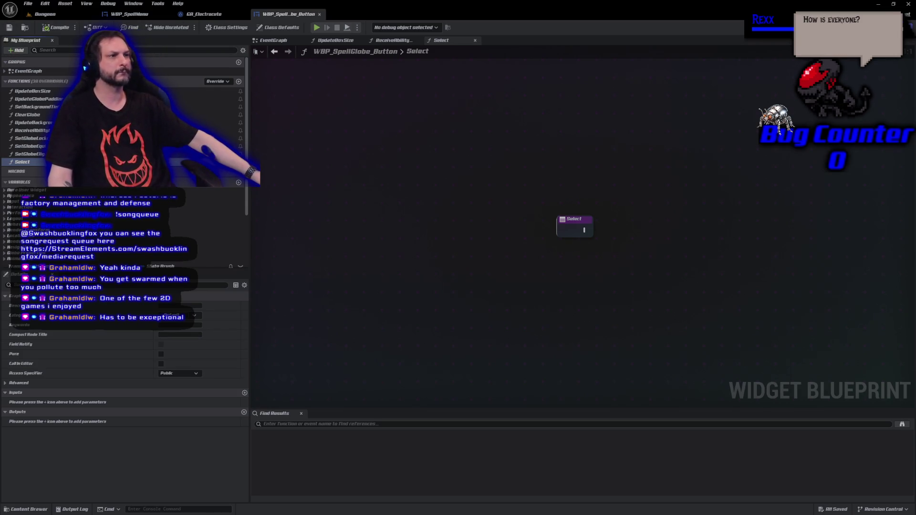
{"action": "mouse_move", "coordinate": [572, 306]}
{"action": "left_mouse_down"}
{"action": "mouse_move", "coordinate": [356, 317]}
{"action": "mouse_move", "coordinate": [336, 296]}
{"action": "left_mouse_up"}
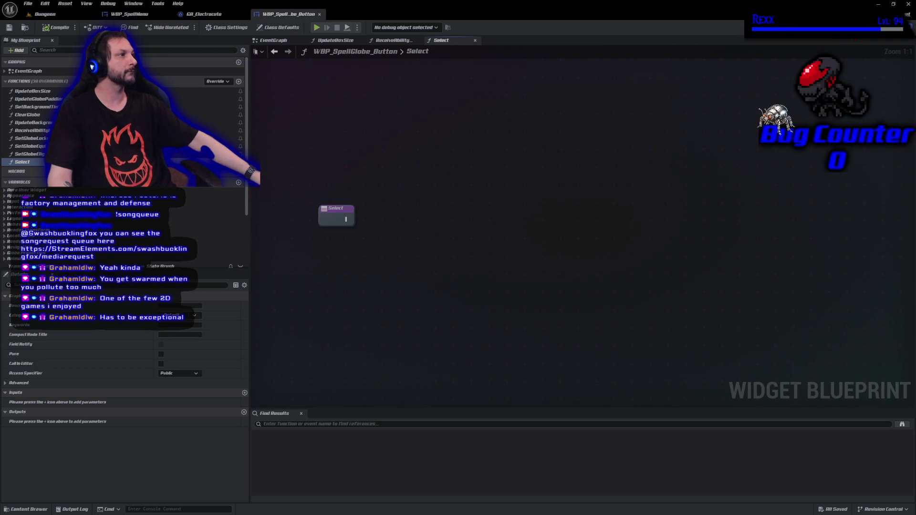
{"action": "left_click", "coordinate": [885, 27]}
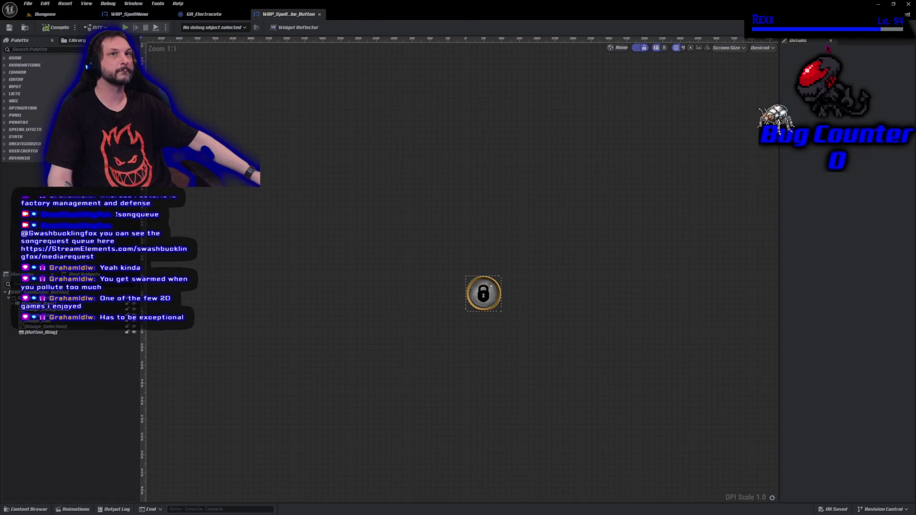
Step: Select Image_Selection in the Hierarchy, then go to the Select function graph
{"action": "left_click", "coordinate": [63, 328]}
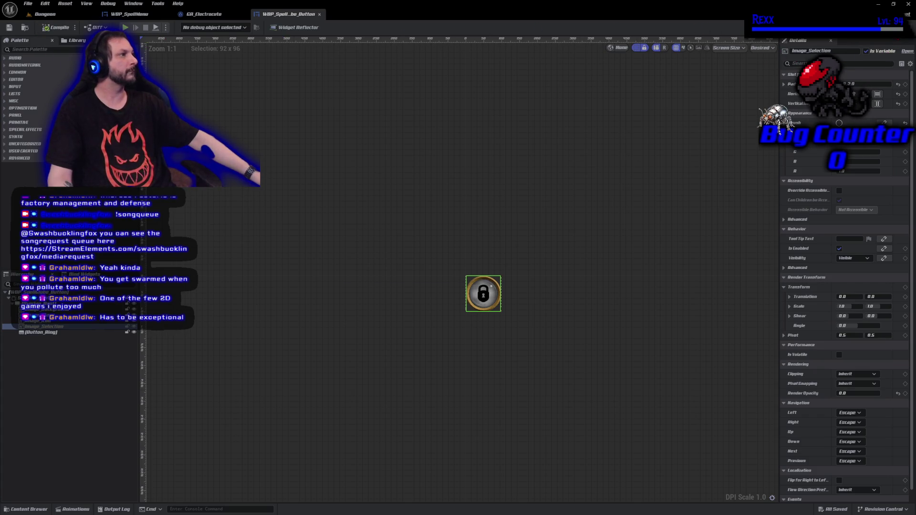
{"action": "left_click", "coordinate": [892, 27]}
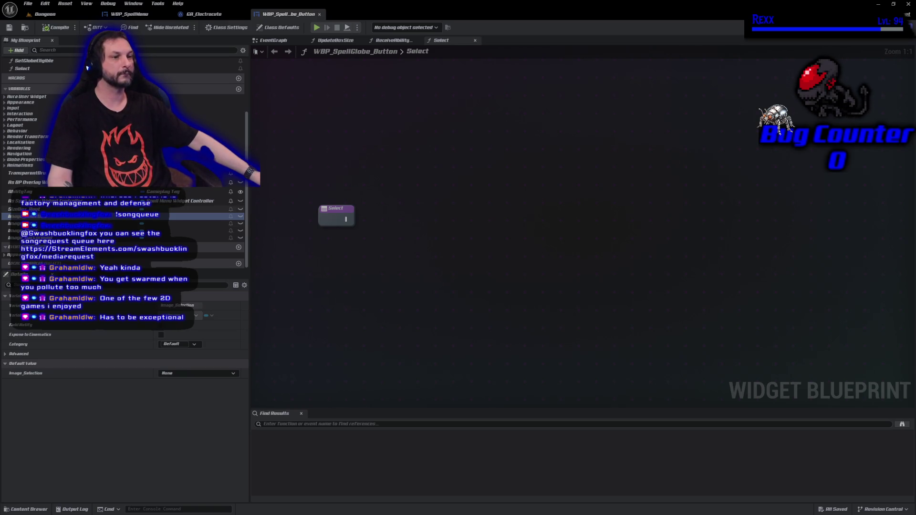
Step: Make the Select function set Image Selection's render opacity to 1.0, tidying the nodes
{"action": "mouse_move", "coordinate": [28, 216]}
{"action": "left_mouse_down"}
{"action": "mouse_move", "coordinate": [329, 204]}
{"action": "mouse_move", "coordinate": [325, 268]}
{"action": "mouse_move", "coordinate": [327, 200]}
{"action": "left_mouse_up"}
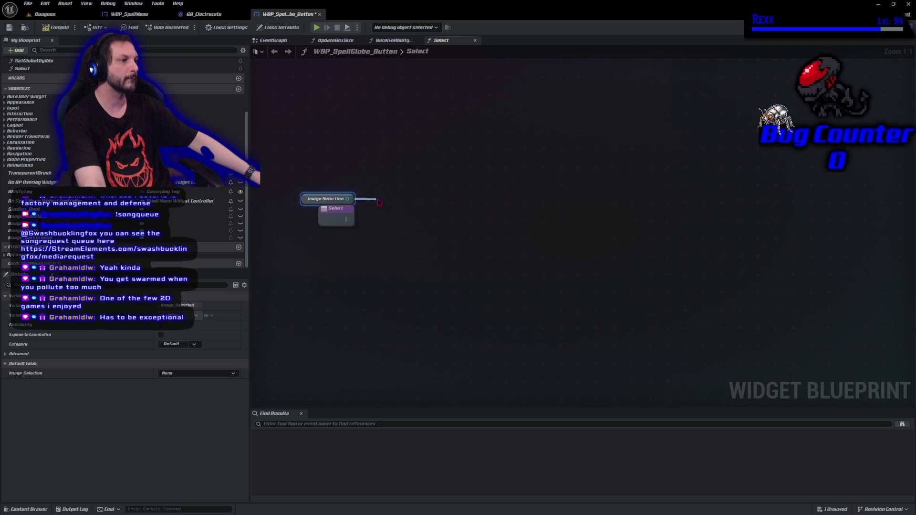
{"action": "left_click_drag", "start_coordinate": [377, 202], "coordinate": [378, 201]}
{"action": "type", "text": "set render"}
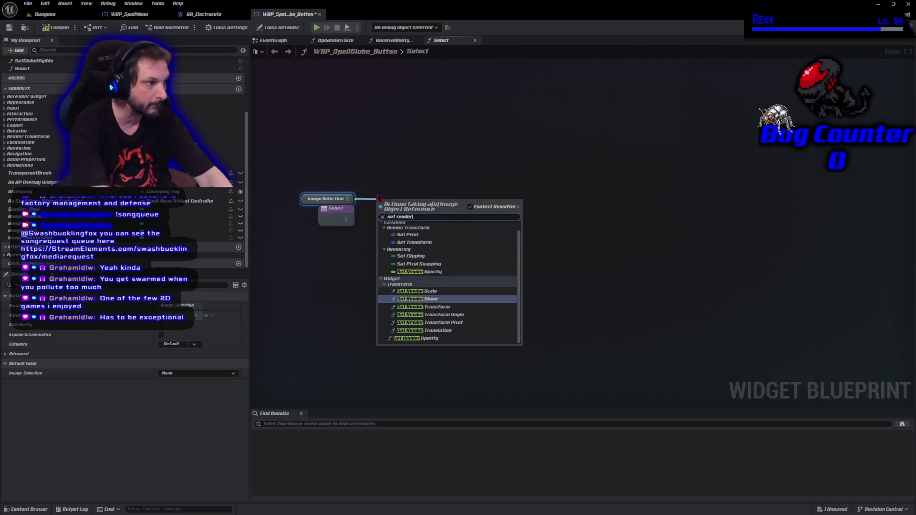
{"action": "type", "text": " op"}
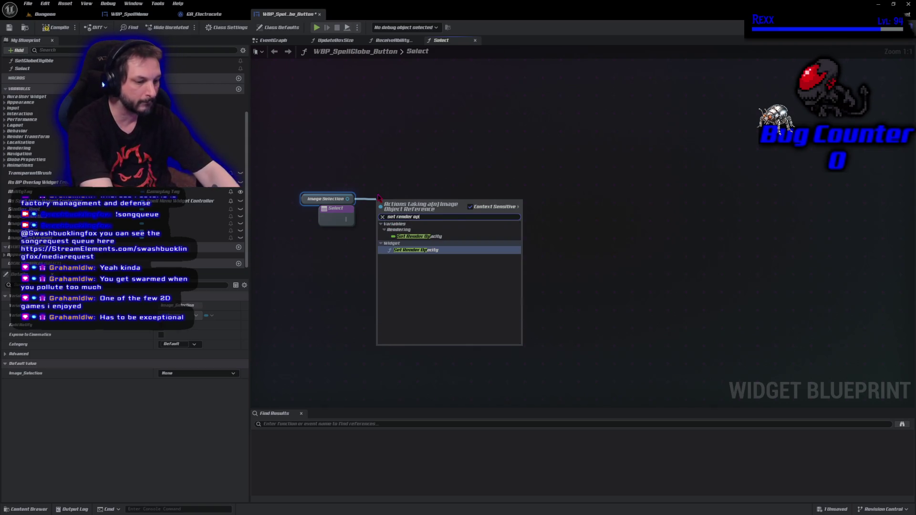
{"action": "left_click", "coordinate": [420, 249]}
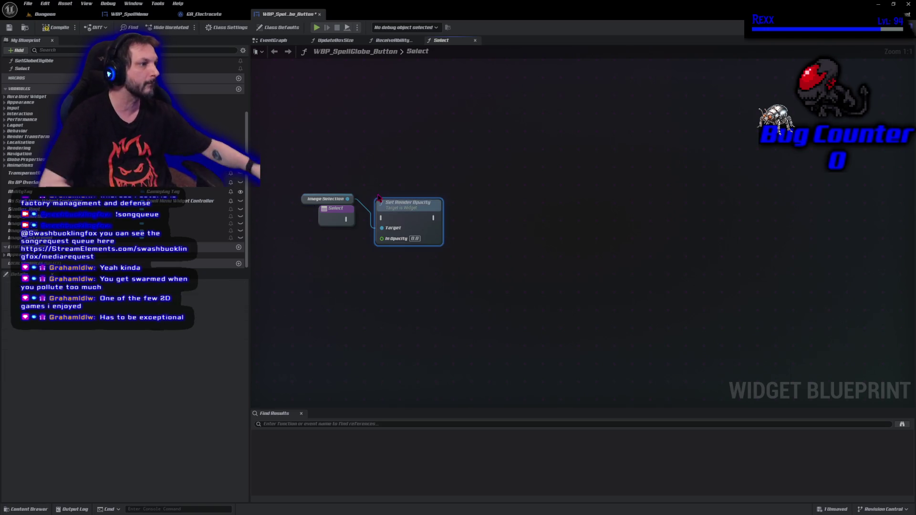
{"action": "type", "text": "1"}
{"action": "key", "text": "Return"}
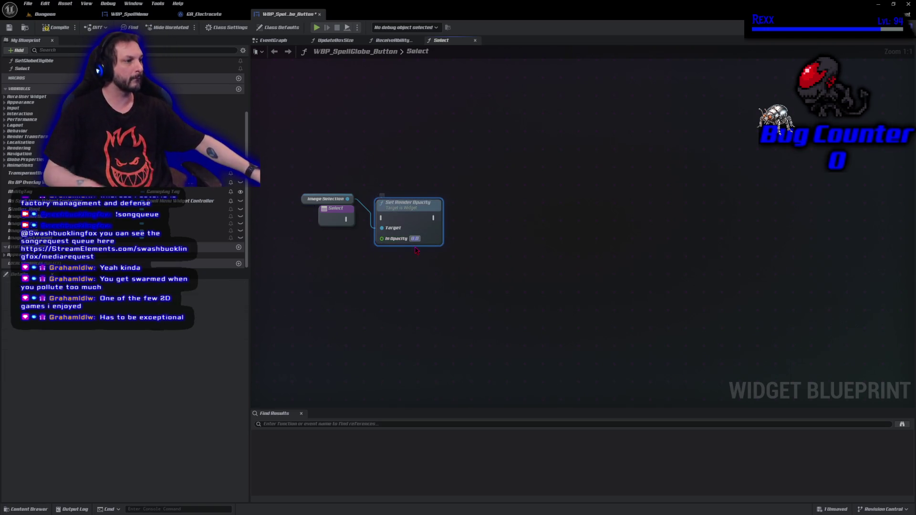
{"action": "left_click", "coordinate": [409, 261]}
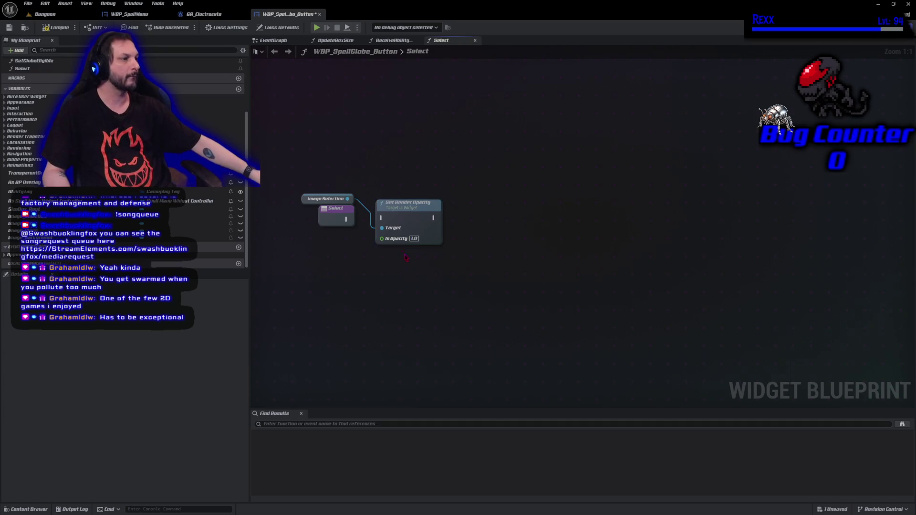
{"action": "left_click_drag", "start_coordinate": [387, 223], "coordinate": [381, 222]}
{"action": "left_click_drag", "start_coordinate": [305, 198], "coordinate": [378, 198]}
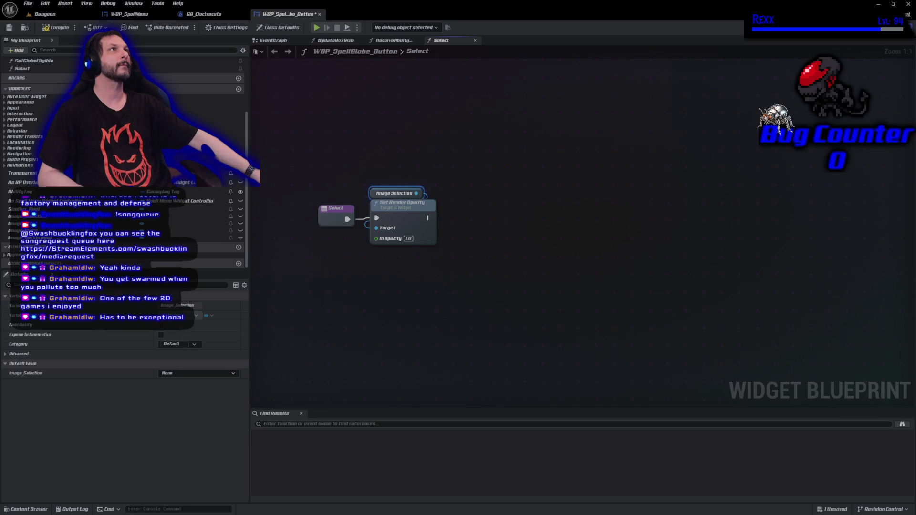
Step: Add a Get Select Animation getter node to the Select graph
{"action": "right_click", "coordinate": [477, 236]}
{"action": "type", "text": "get select"}
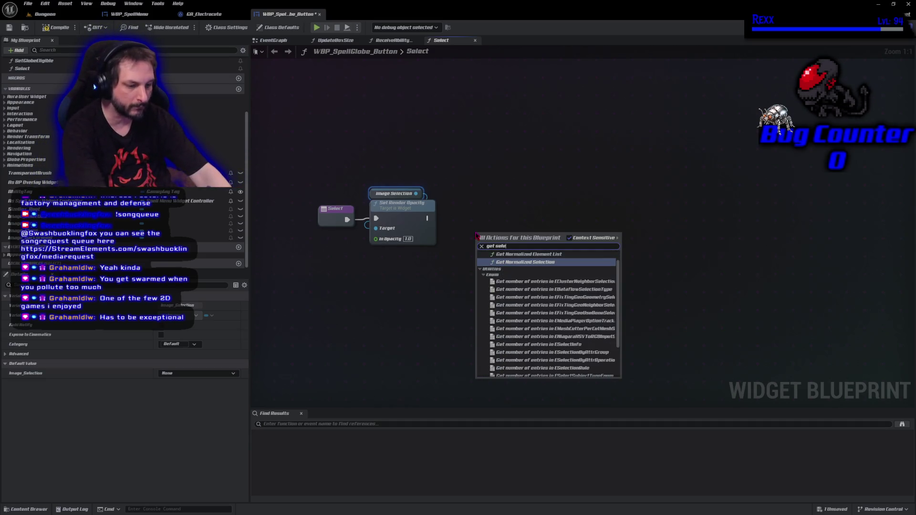
{"action": "type", "text": " anim"}
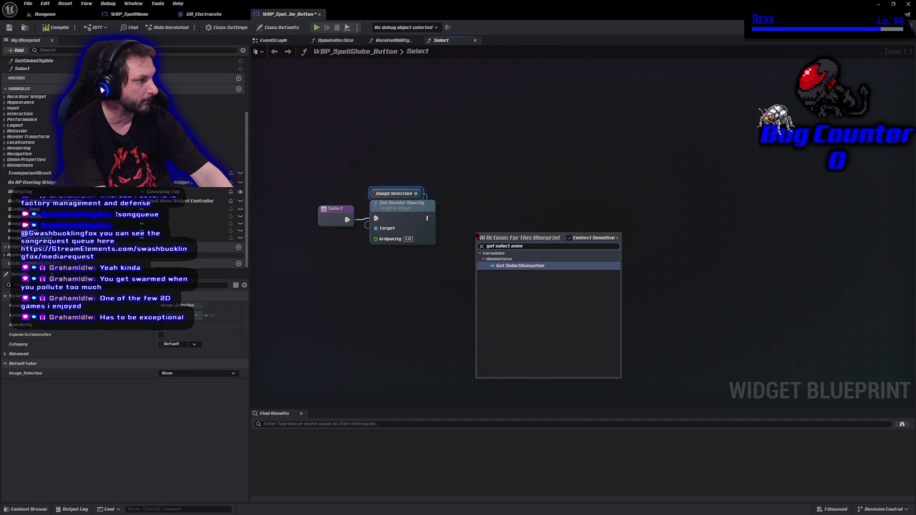
{"action": "key", "text": "Return"}
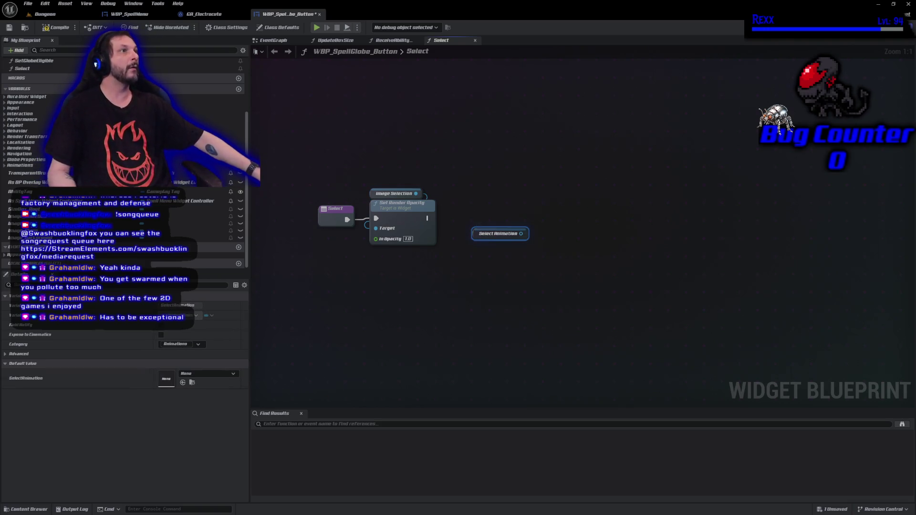
Step: Add a Play Animation node driven by the Select Animation reference
{"action": "left_click_drag", "start_coordinate": [523, 234], "coordinate": [549, 227]}
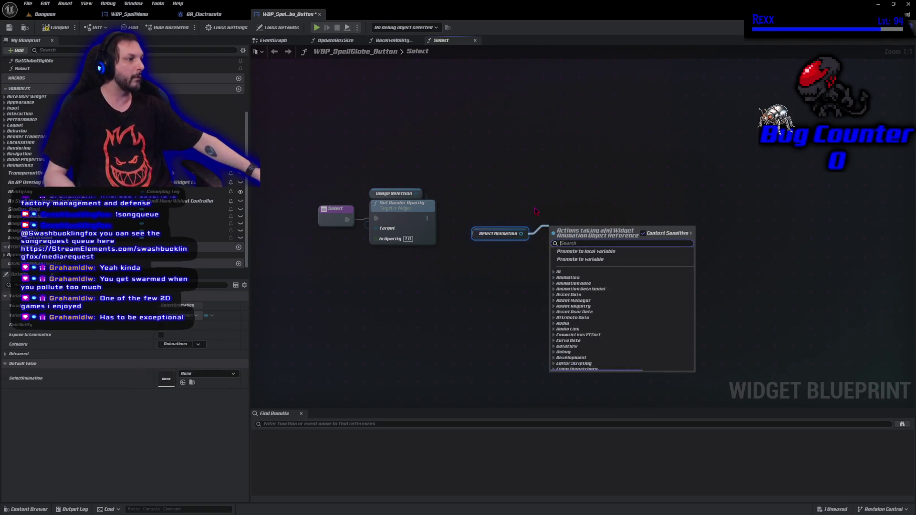
{"action": "type", "text": "play anim"}
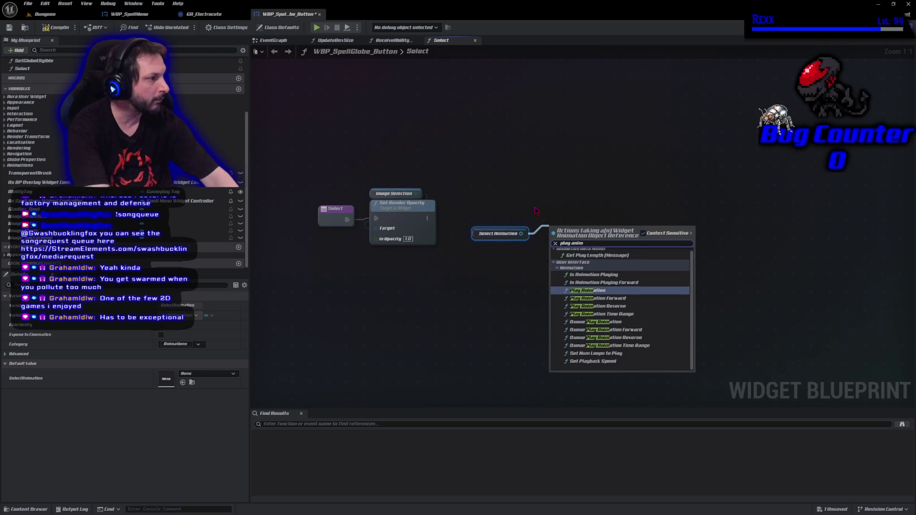
{"action": "key", "text": "Return"}
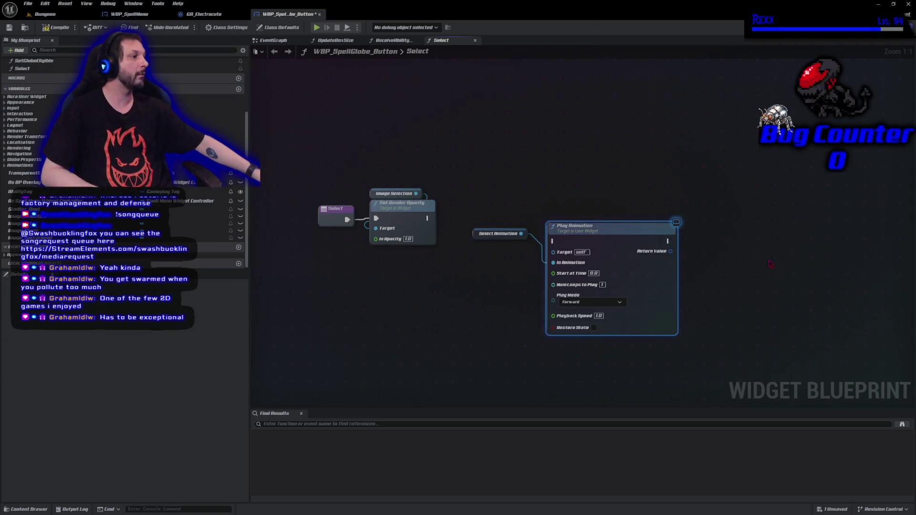
Step: Add a Play Sound 2D node to the Select function graph
{"action": "right_click", "coordinate": [750, 245]}
{"action": "type", "text": "play sound 2d"}
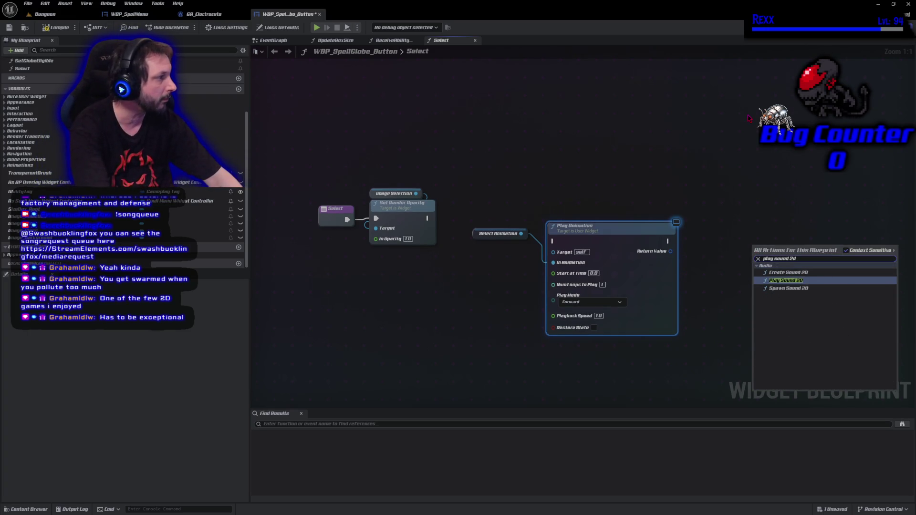
{"action": "key", "text": "Return"}
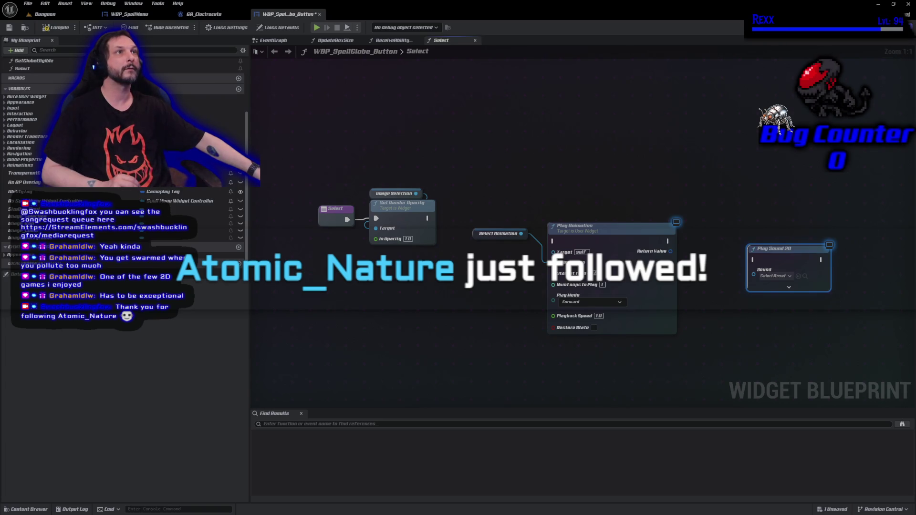
{"action": "left_click", "coordinate": [774, 276]}
Step: Set Play Sound 2D's sound to an SFX_UI_ButtonClick effect
{"action": "type", "text": "b"}
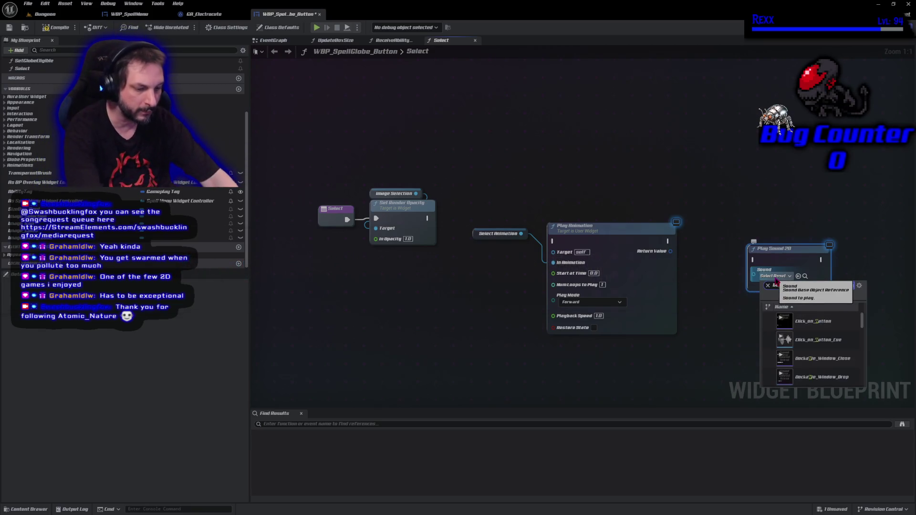
{"action": "type", "text": "utton click"}
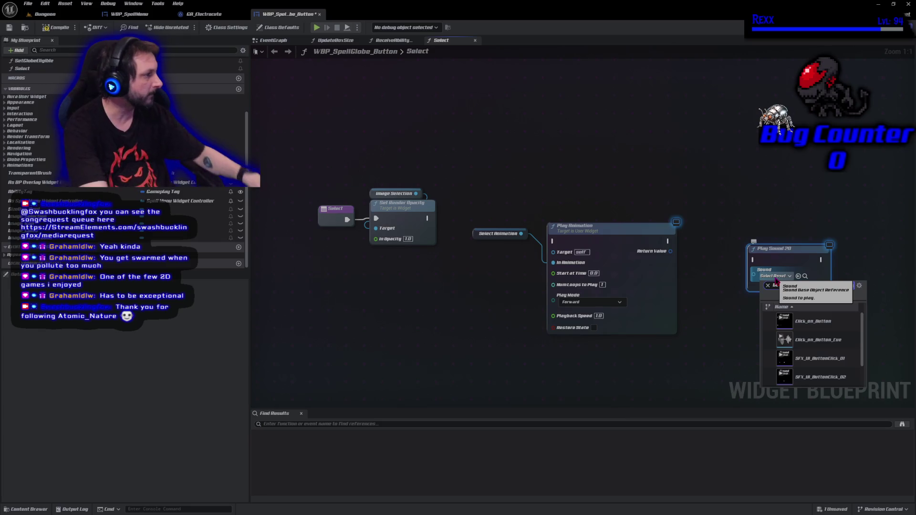
{"action": "scroll", "coordinate": [818, 359], "scroll_direction": "down", "scroll_amount": 1}
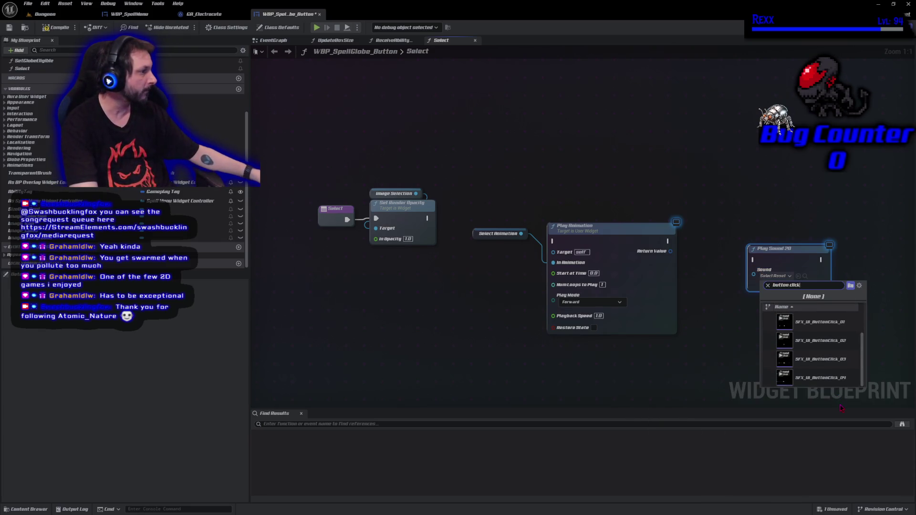
{"action": "left_click", "coordinate": [810, 376]}
Step: Chain execution Set Render Opacity → Play Animation → Play Sound 2D
{"action": "mouse_move", "coordinate": [669, 241]}
{"action": "left_mouse_down"}
{"action": "mouse_move", "coordinate": [752, 260]}
{"action": "mouse_move", "coordinate": [722, 246]}
{"action": "left_mouse_up"}
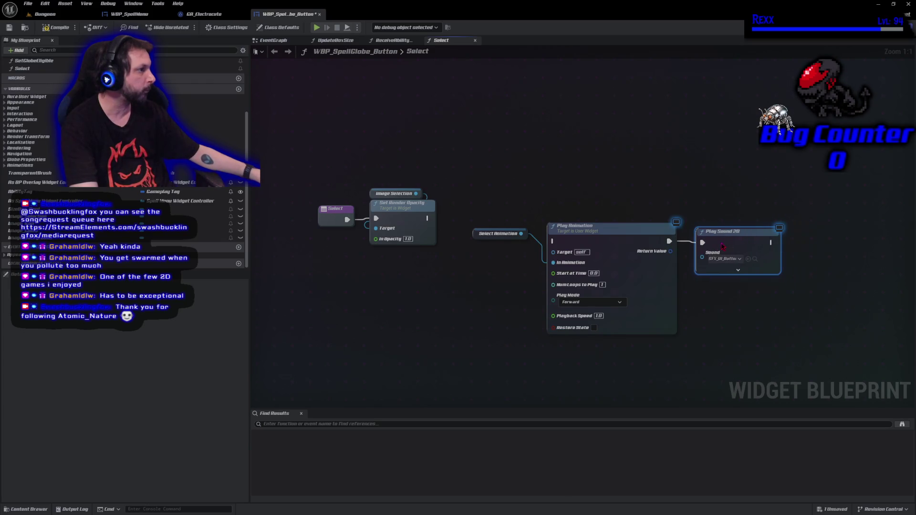
{"action": "mouse_move", "coordinate": [475, 237]}
{"action": "left_mouse_down"}
{"action": "mouse_move", "coordinate": [495, 226]}
{"action": "mouse_move", "coordinate": [574, 220]}
{"action": "left_mouse_up"}
{"action": "mouse_move", "coordinate": [426, 218]}
{"action": "left_mouse_down"}
{"action": "mouse_move", "coordinate": [491, 245]}
{"action": "mouse_move", "coordinate": [548, 229]}
{"action": "mouse_move", "coordinate": [553, 241]}
{"action": "left_mouse_up"}
Step: Align the animation and sound nodes with Set Render Opacity and save
{"action": "left_click_drag", "start_coordinate": [535, 163], "coordinate": [742, 355]}
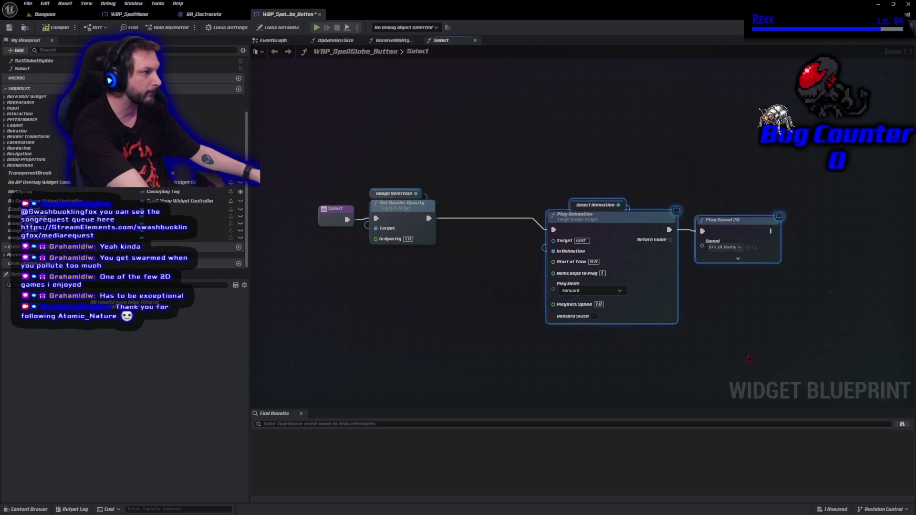
{"action": "key", "text": "q"}
{"action": "left_click_drag", "start_coordinate": [539, 270], "coordinate": [469, 270]}
{"action": "key", "text": "ctrl+s"}
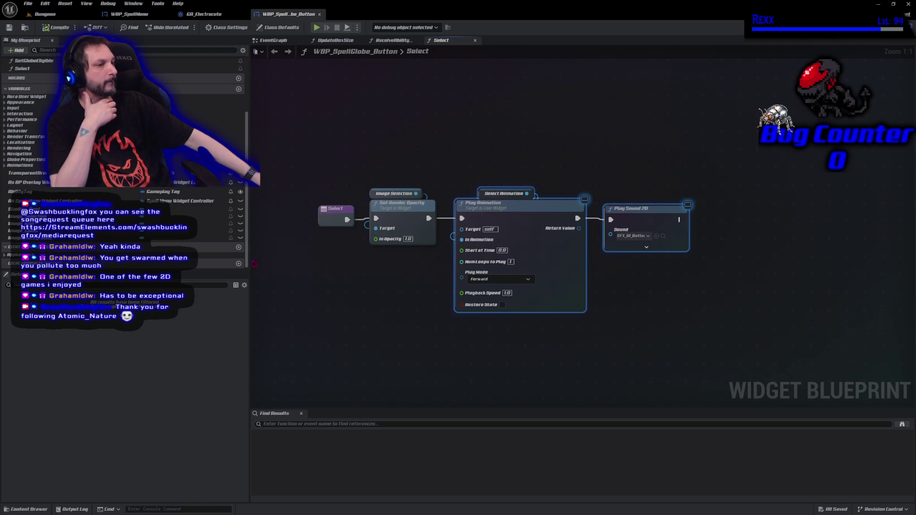
Step: Mark Button_Ring as a variable and save the button blueprint
{"action": "left_click", "coordinate": [883, 27]}
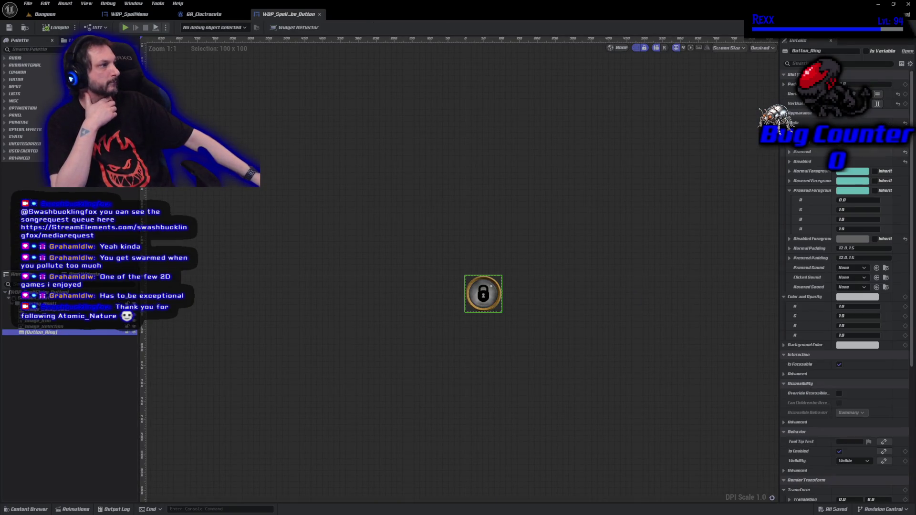
{"action": "left_click", "coordinate": [865, 51]}
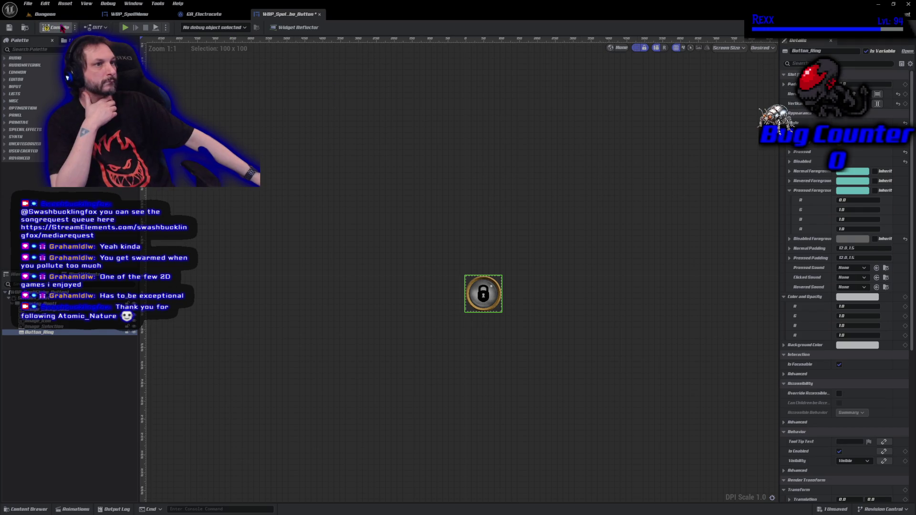
{"action": "key", "text": "ctrl+s"}
Step: Add an On Clicked (Button_Ring) event from the Details Events list
{"action": "left_click", "coordinate": [902, 27]}
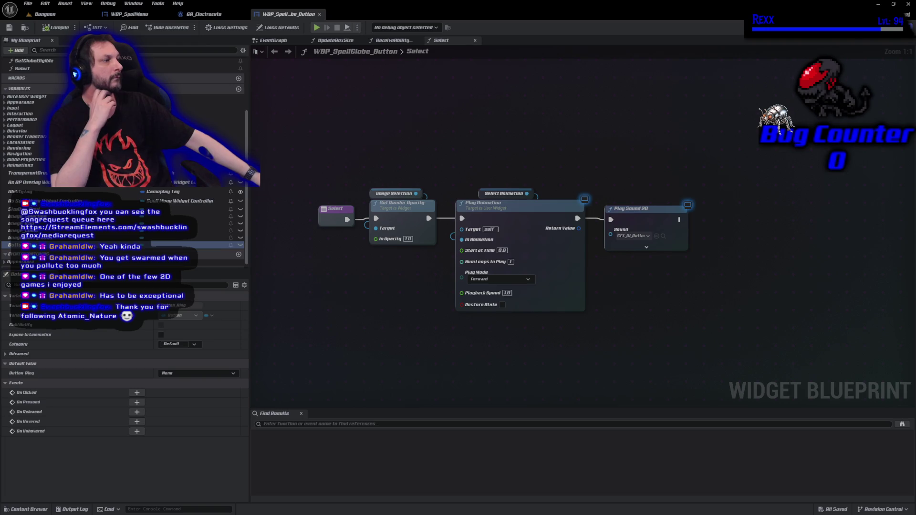
{"action": "left_click", "coordinate": [885, 27]}
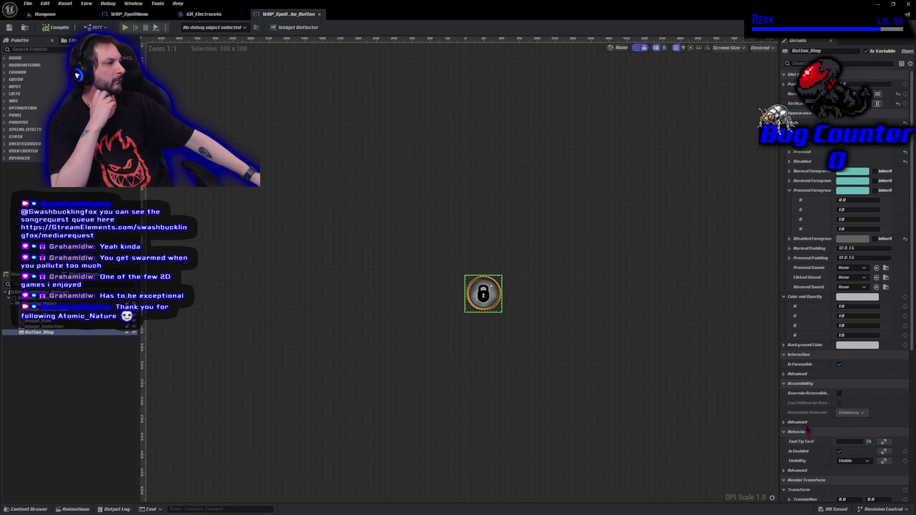
{"action": "scroll", "coordinate": [811, 434], "scroll_direction": "down", "scroll_amount": 10}
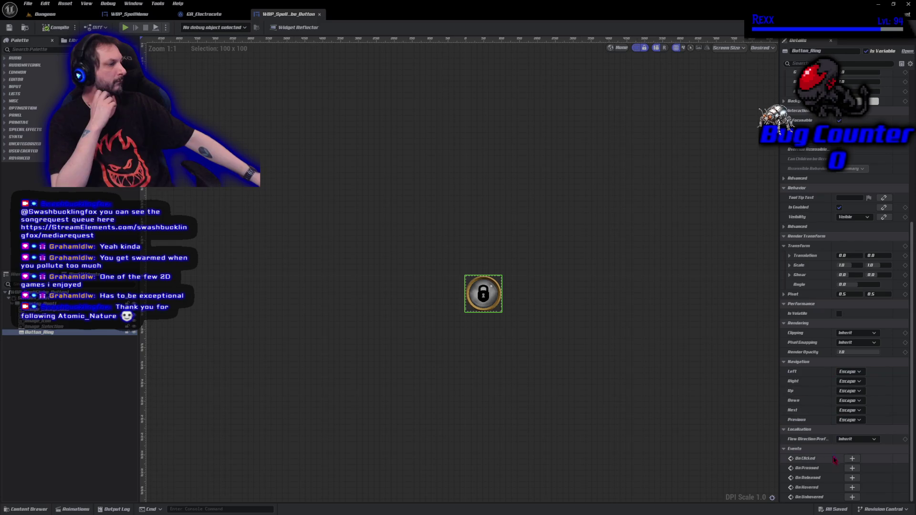
{"action": "left_click", "coordinate": [852, 459]}
{"action": "left_click_drag", "start_coordinate": [640, 286], "coordinate": [529, 224]}
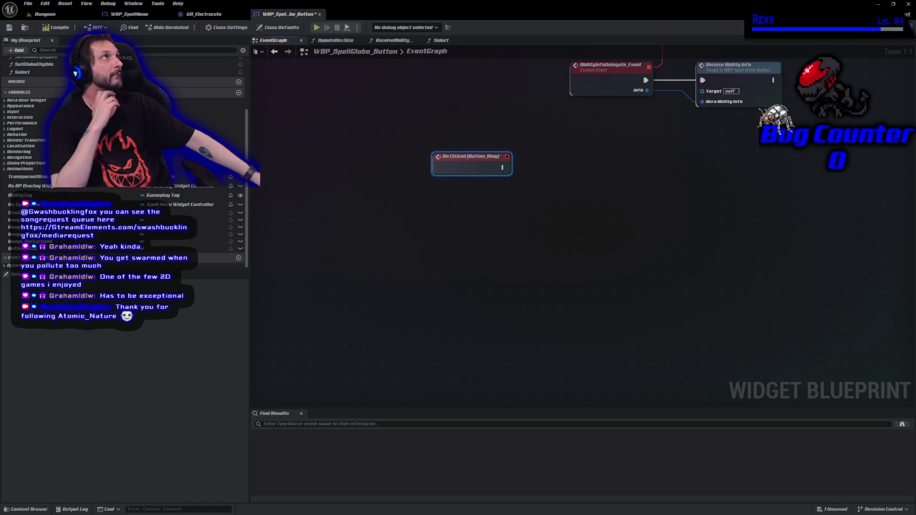
Step: Place a Select function call after On Clicked (Button_Ring) and compile
{"action": "mouse_move", "coordinate": [202, 72]}
{"action": "left_mouse_down"}
{"action": "mouse_move", "coordinate": [348, 145]}
{"action": "mouse_move", "coordinate": [504, 168]}
{"action": "left_mouse_up"}
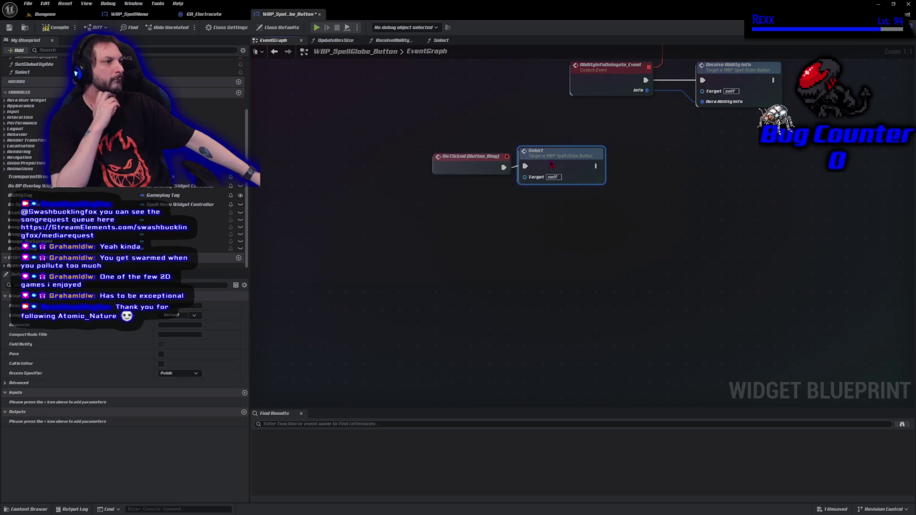
{"action": "left_click", "coordinate": [56, 27]}
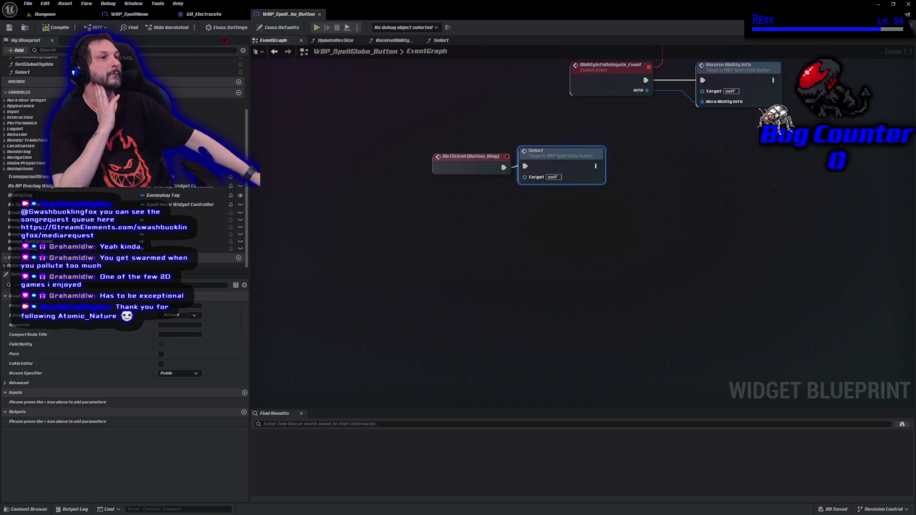
{"action": "left_click", "coordinate": [46, 14]}
{"action": "left_click", "coordinate": [182, 27]}
{"action": "left_click", "coordinate": [801, 396]}
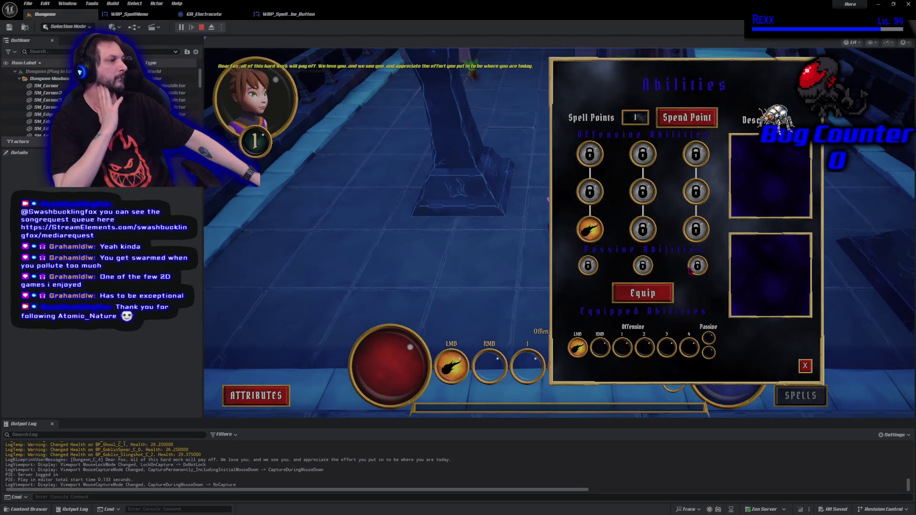
{"action": "left_click", "coordinate": [643, 230]}
{"action": "left_click", "coordinate": [694, 230]}
{"action": "left_click", "coordinate": [696, 191]}
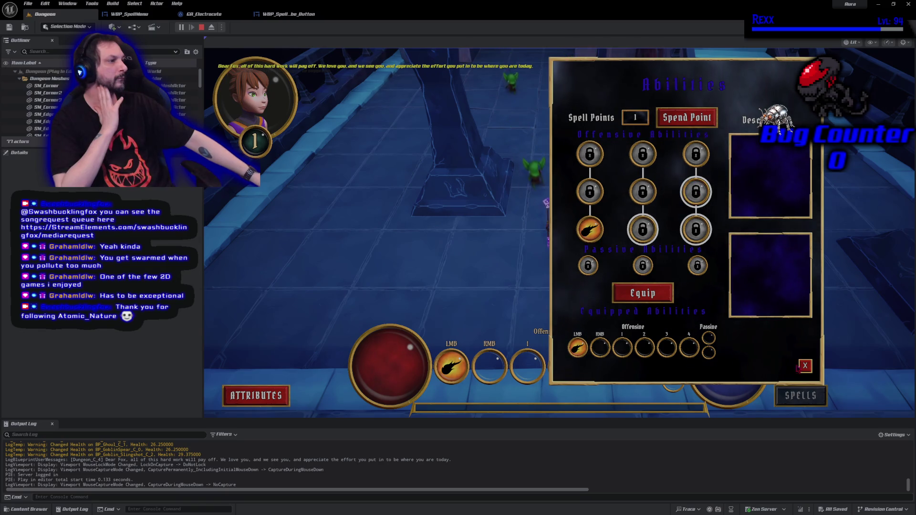
{"action": "left_click", "coordinate": [805, 366]}
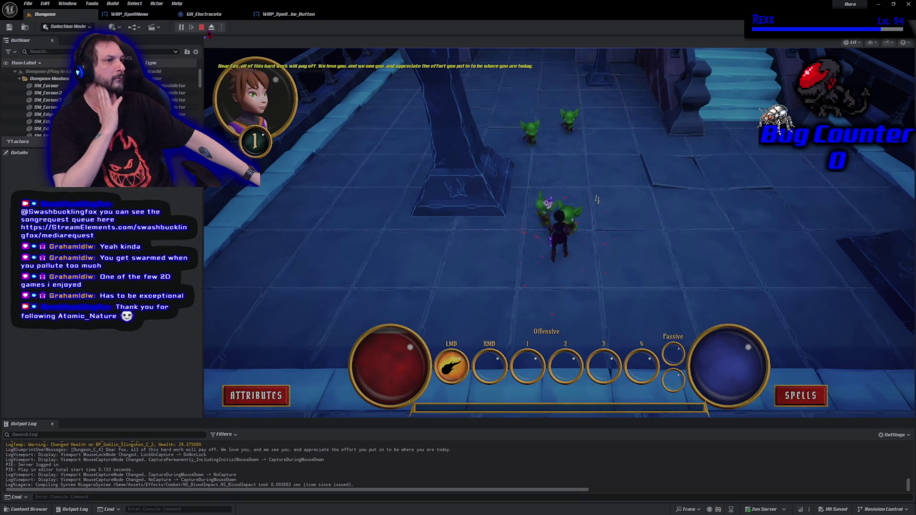
{"action": "left_click", "coordinate": [201, 27]}
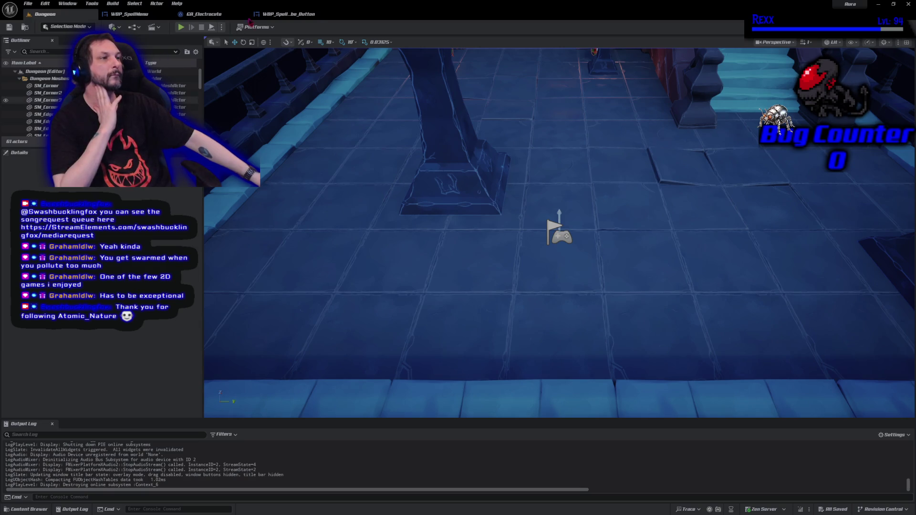
{"action": "left_click", "coordinate": [282, 15]}
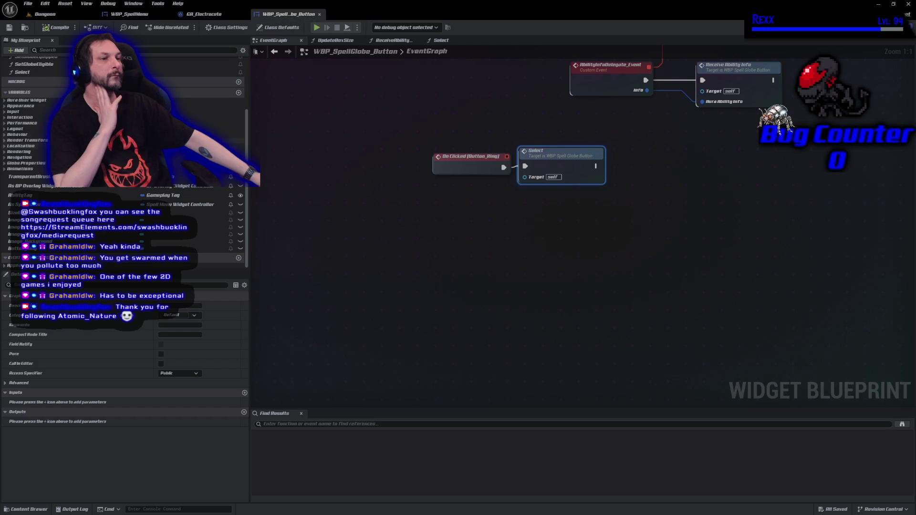
Step: Duplicate the Select function and name the copy DeSelect
{"action": "left_click", "coordinate": [38, 72]}
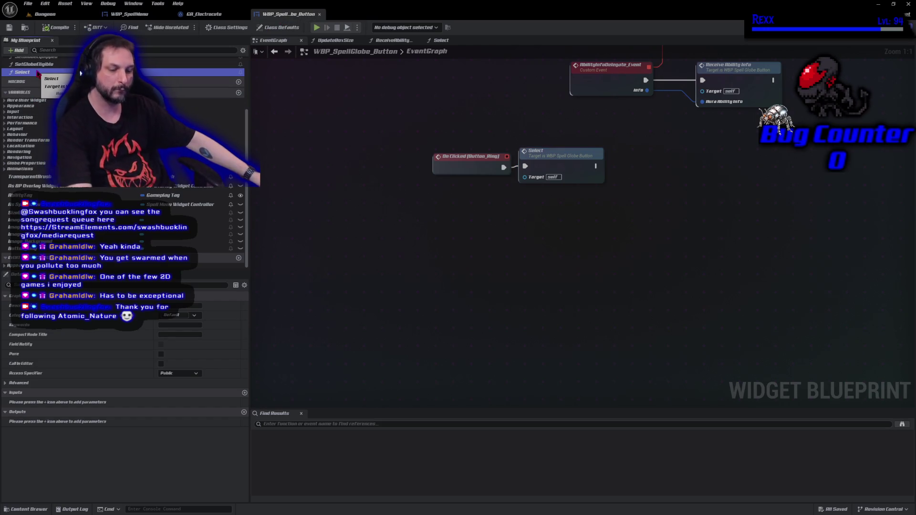
{"action": "key", "text": "ctrl+d"}
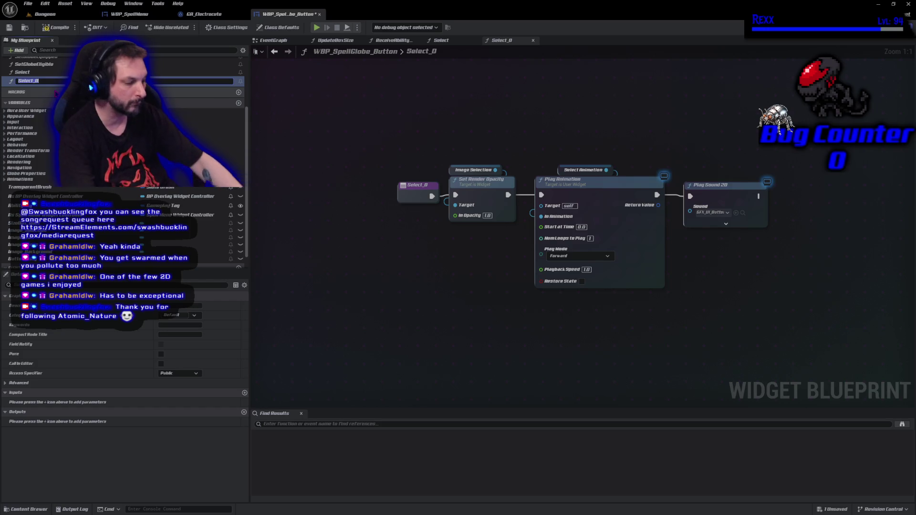
{"action": "key", "text": "BackSpace"}
{"action": "key", "text": "BackSpace"}
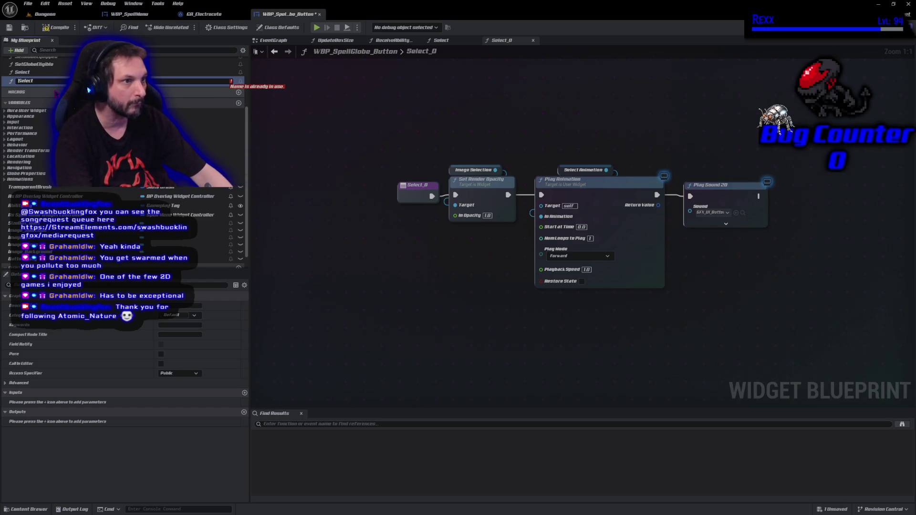
{"action": "key", "text": "Home"}
{"action": "type", "text": "De"}
{"action": "key", "text": "Return"}
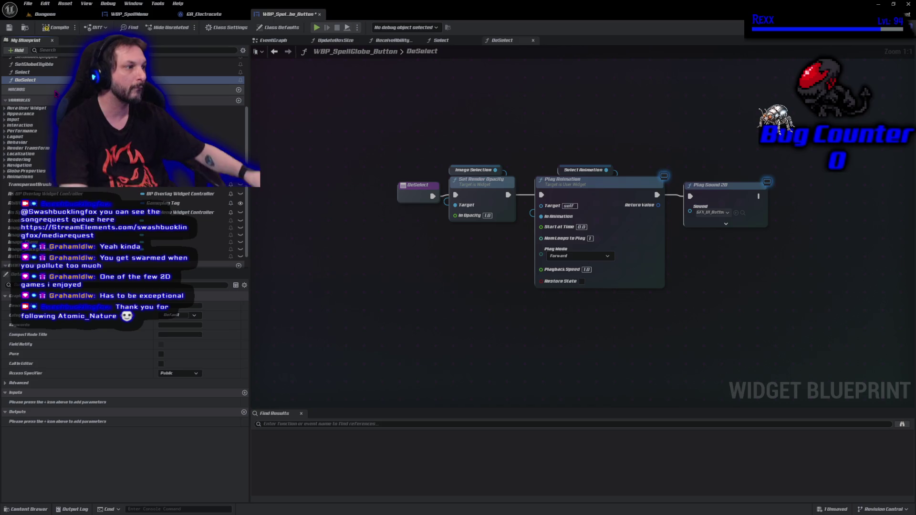
Step: Set DeSelect's In Opacity to 0.0 and save the blueprint
{"action": "left_click", "coordinate": [487, 215]}
{"action": "type", "text": "0"}
{"action": "key", "text": "Return"}
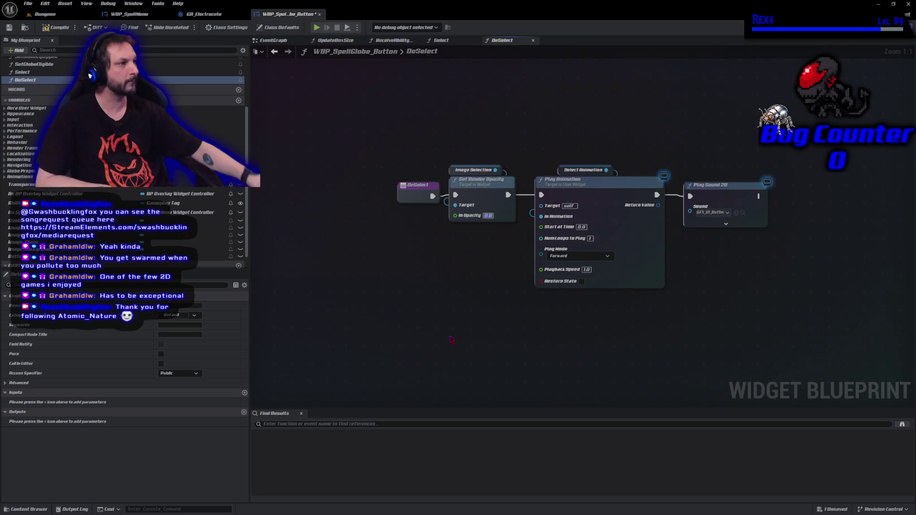
{"action": "key", "text": "ctrl+s"}
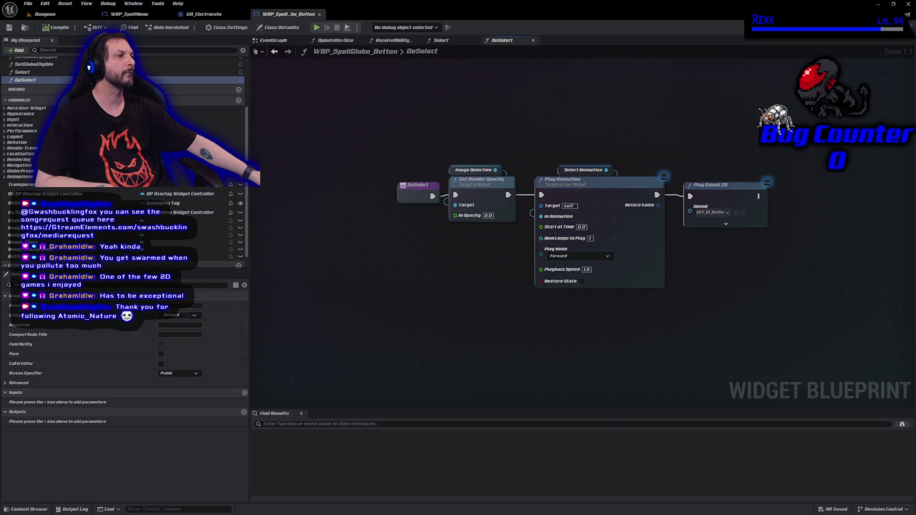
{"action": "left_click_drag", "start_coordinate": [515, 128], "coordinate": [368, 103]}
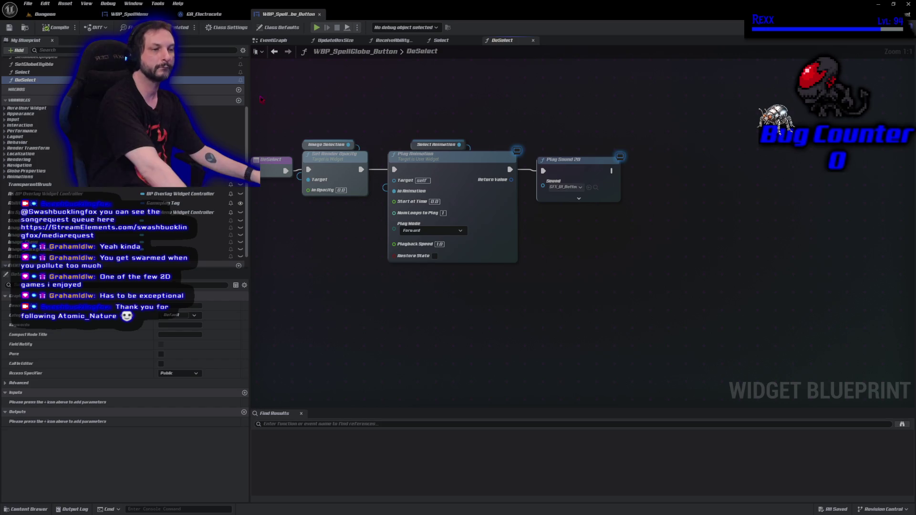
Step: Add an event dispatcher named OnSpellGlobeSelected and compile
{"action": "scroll", "coordinate": [195, 218], "scroll_direction": "down", "scroll_amount": 2}
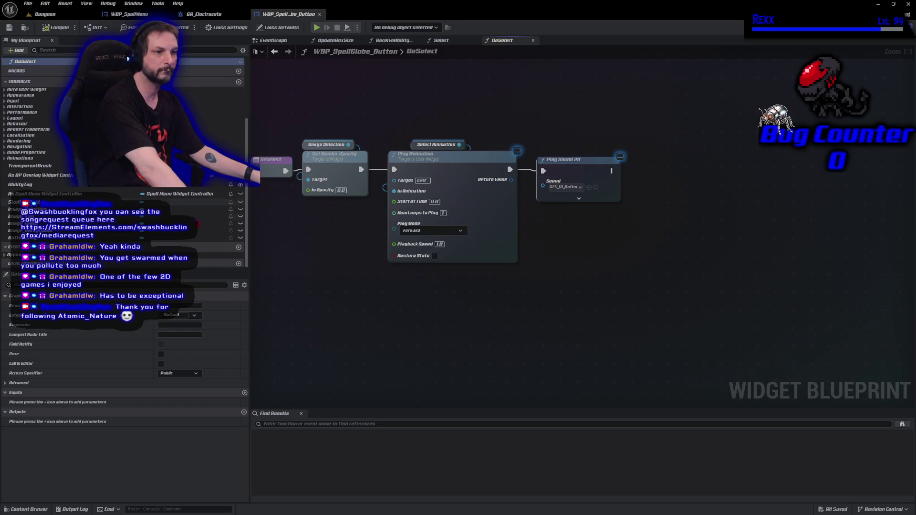
{"action": "left_click", "coordinate": [239, 248]}
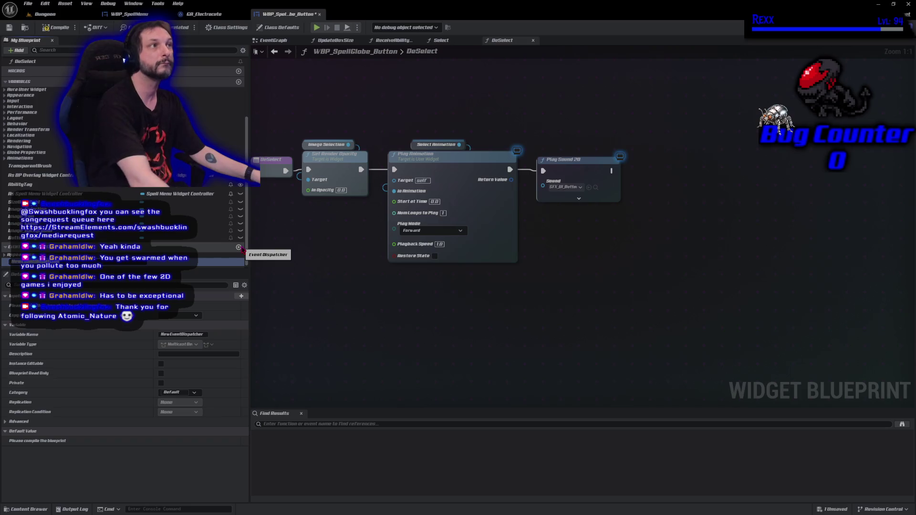
{"action": "type", "text": "OnDeselected"}
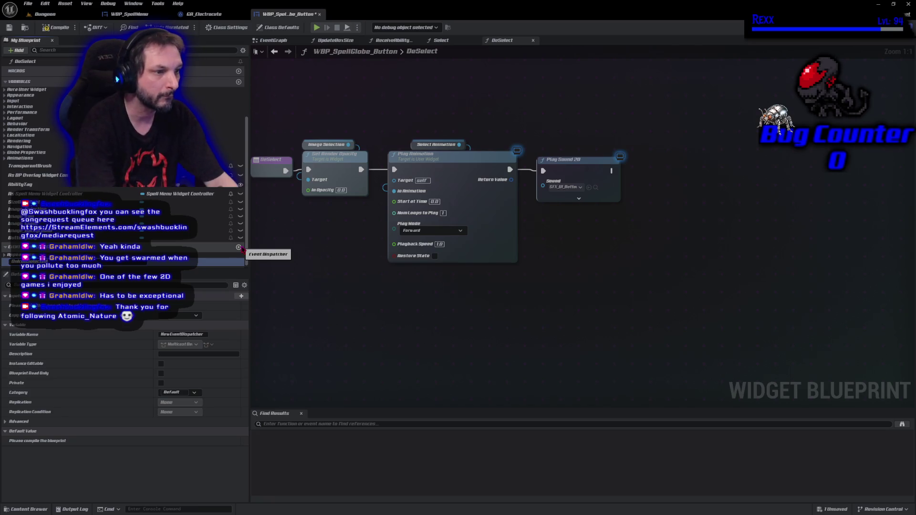
{"action": "type", "text": "OnIconSelected"}
{"action": "key", "text": "Return"}
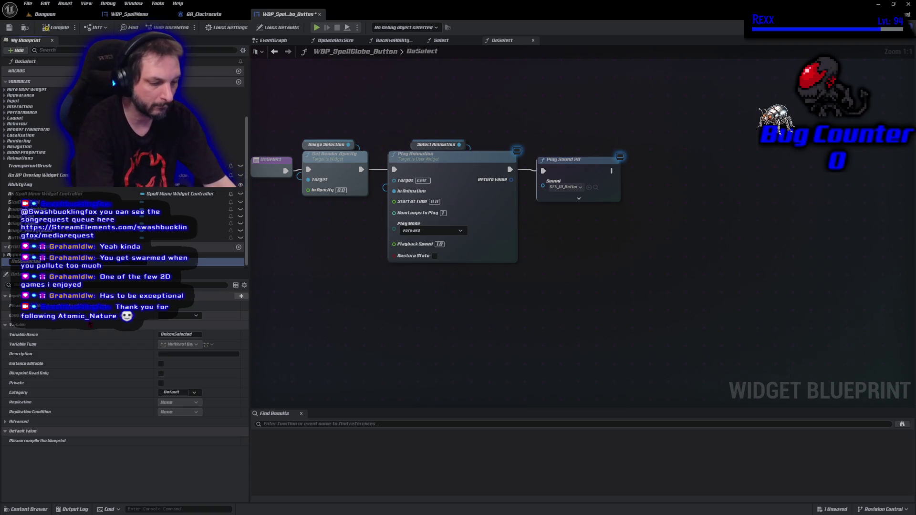
{"action": "type", "text": "SpellGlobe"}
{"action": "key", "text": "Return"}
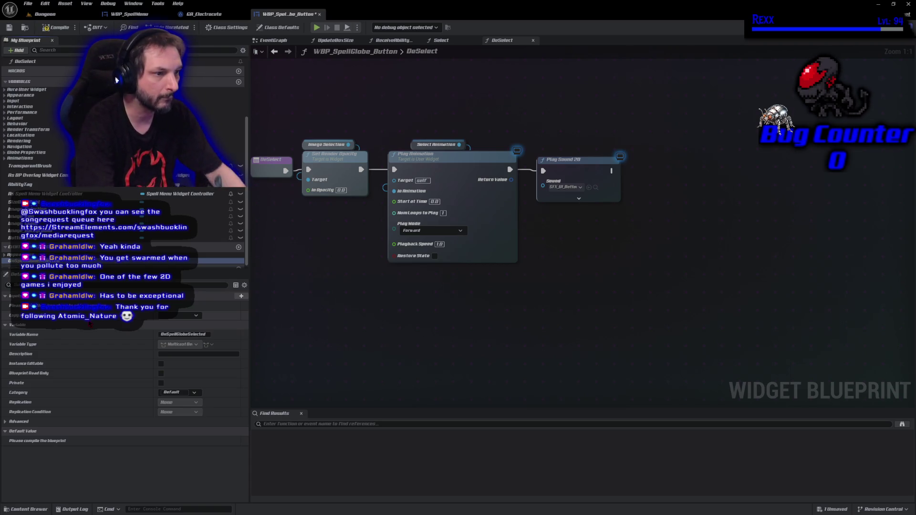
{"action": "left_click", "coordinate": [71, 30]}
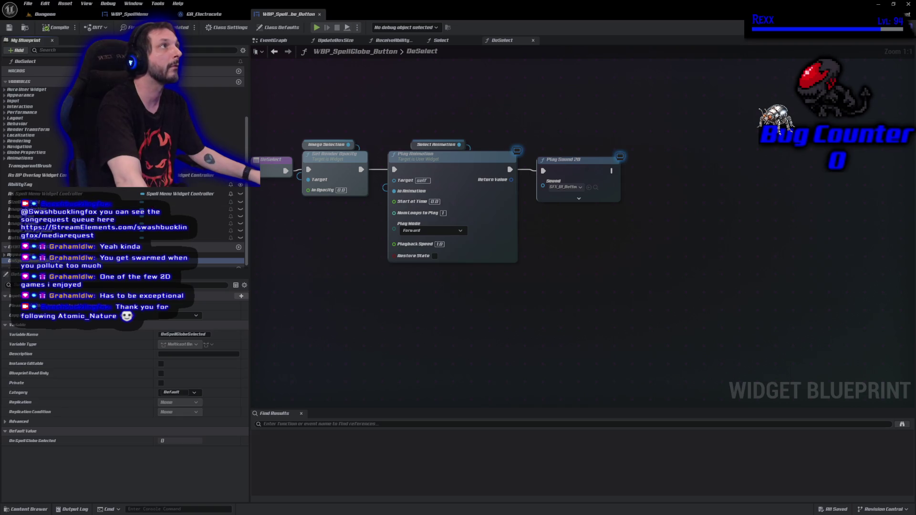
Step: Place a Call On Spell Globe Selected node in the DeSelect graph
{"action": "left_click", "coordinate": [128, 260]}
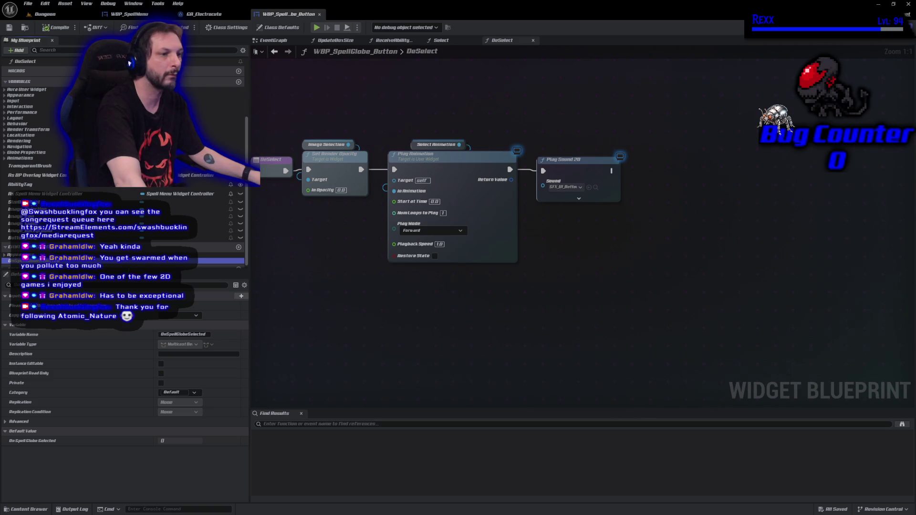
{"action": "mouse_move", "coordinate": [109, 262]}
{"action": "left_mouse_down"}
{"action": "mouse_move", "coordinate": [356, 287]}
{"action": "mouse_move", "coordinate": [713, 261]}
{"action": "mouse_move", "coordinate": [711, 252]}
{"action": "left_mouse_up"}
{"action": "left_click", "coordinate": [724, 262]}
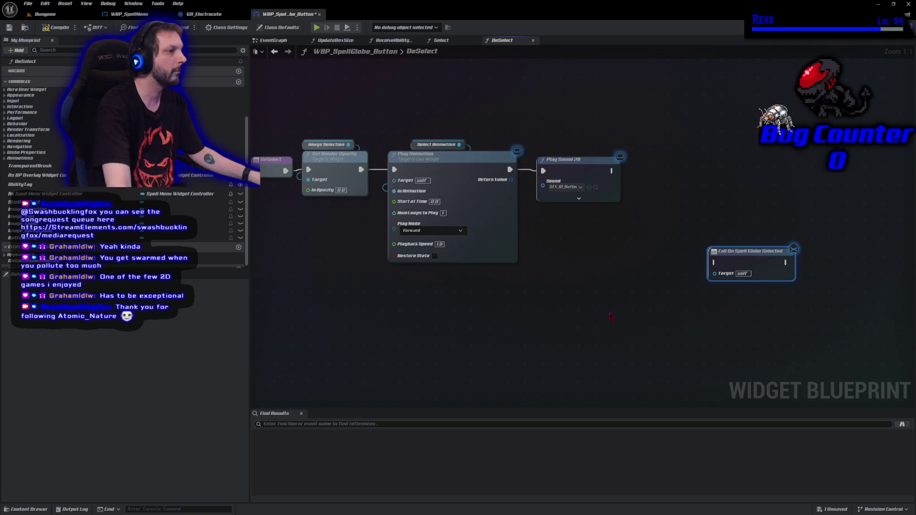
Step: Move the Call On Spell Globe Selected node into the EventGraph, replacing Select after On Clicked
{"action": "key", "text": "Home"}
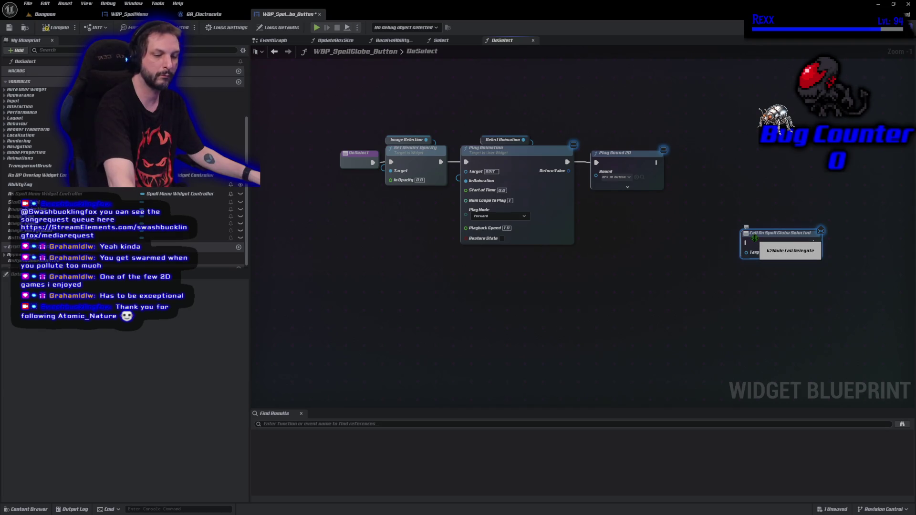
{"action": "key", "text": "Delete"}
{"action": "left_click", "coordinate": [285, 41]}
{"action": "mouse_move", "coordinate": [508, 252]}
{"action": "left_mouse_down"}
{"action": "mouse_move", "coordinate": [447, 217]}
{"action": "mouse_move", "coordinate": [397, 278]}
{"action": "left_mouse_up"}
{"action": "left_click", "coordinate": [443, 215], "text": "alt"}
{"action": "left_click", "coordinate": [466, 213]}
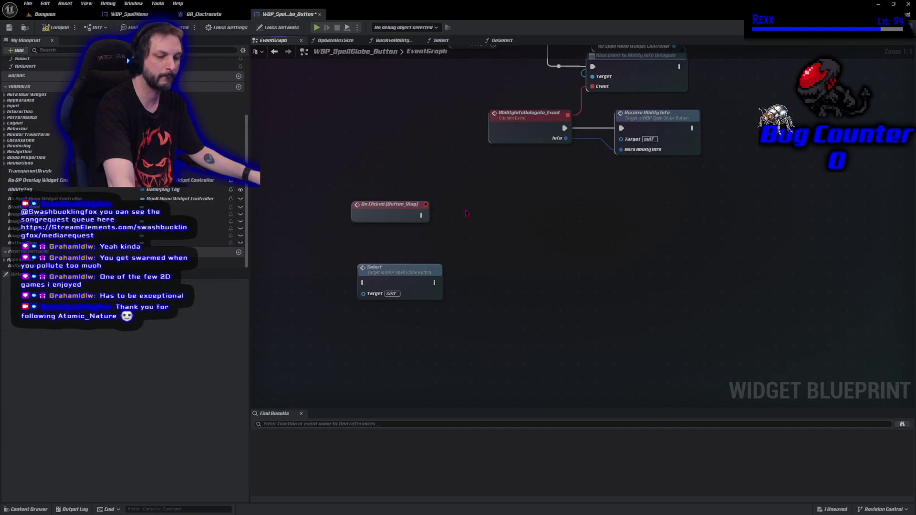
{"action": "key", "text": "ctrl+v"}
{"action": "left_click_drag", "start_coordinate": [467, 232], "coordinate": [422, 216]}
{"action": "key", "text": "ctrl+s"}
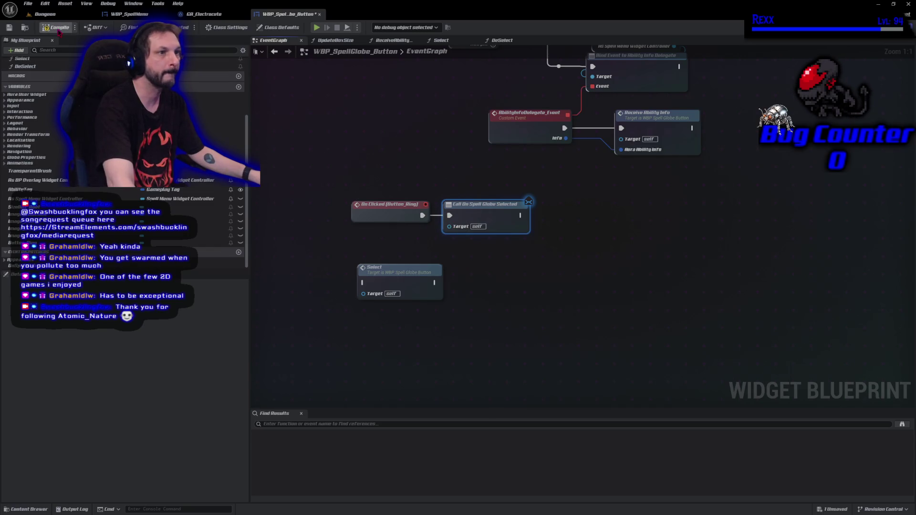
Step: Keep the Select node, recompile the button blueprint, and switch to WBP_SpellMenu
{"action": "left_click", "coordinate": [392, 280]}
{"action": "key", "text": "Delete"}
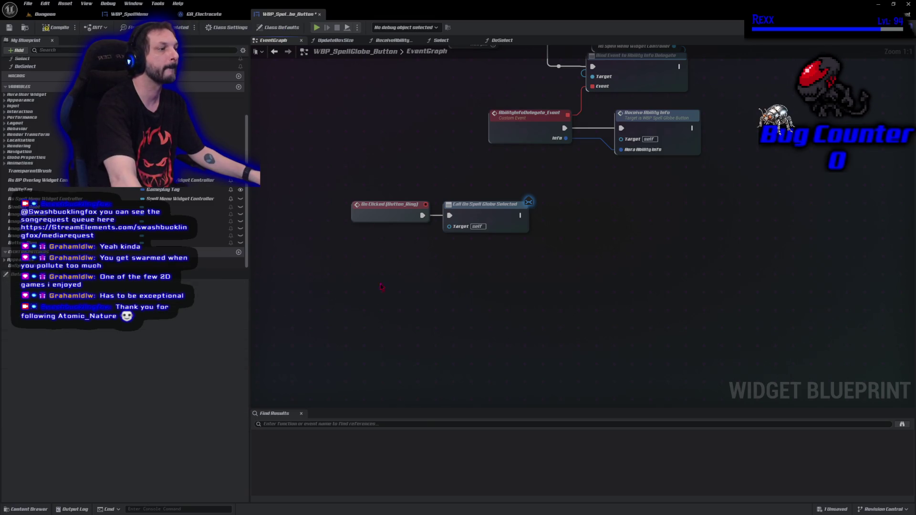
{"action": "key", "text": "ctrl+z"}
{"action": "left_click", "coordinate": [53, 14]}
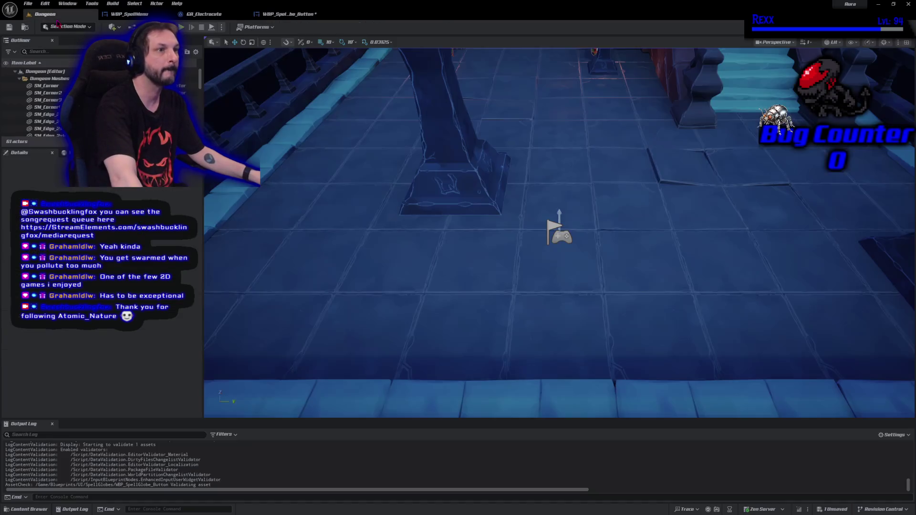
{"action": "left_click", "coordinate": [286, 14]}
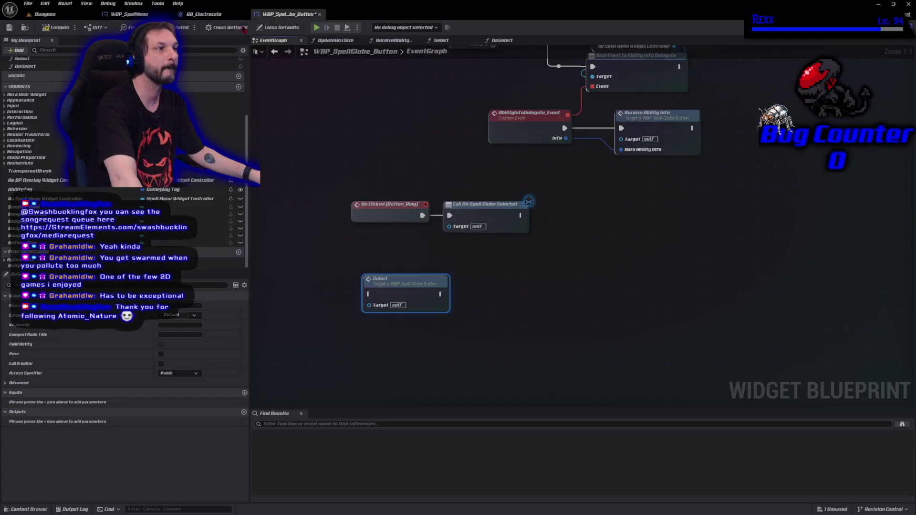
{"action": "left_click", "coordinate": [56, 28]}
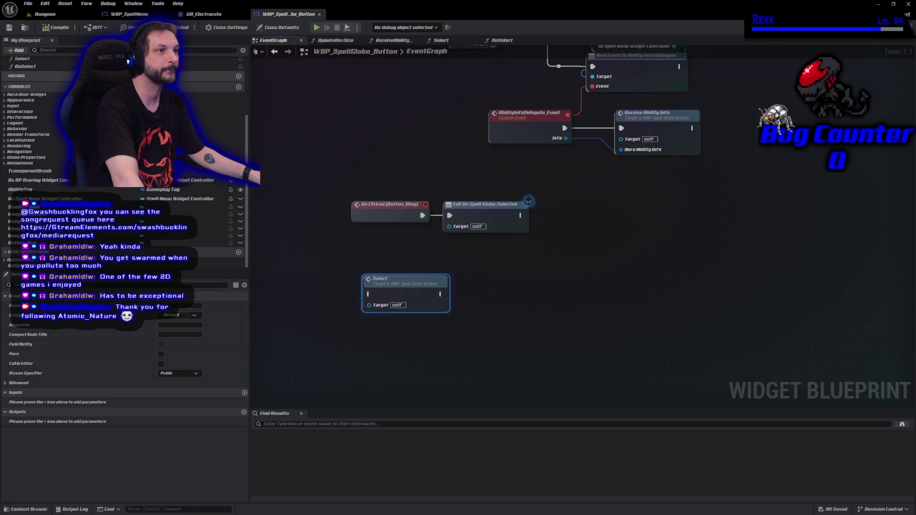
{"action": "left_click", "coordinate": [129, 14]}
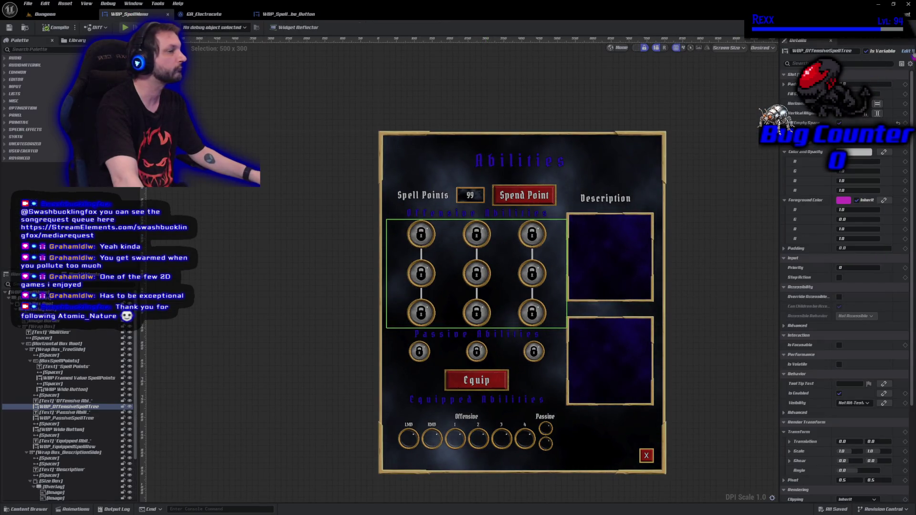
Step: Open WBP_OffensiveSpellTree from the hierarchy and view its EventGraph
{"action": "double_click", "coordinate": [548, 234]}
{"action": "scroll", "coordinate": [582, 221], "scroll_direction": "up", "scroll_amount": 4}
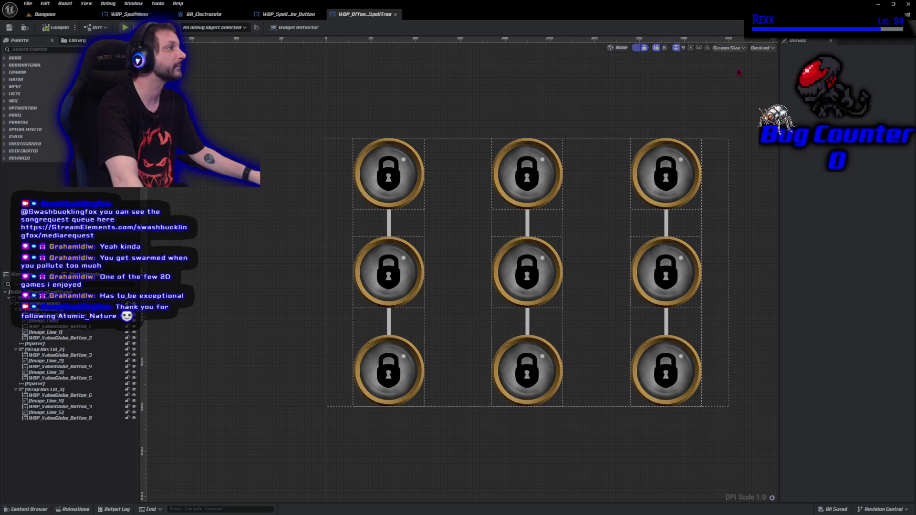
{"action": "left_click", "coordinate": [899, 27]}
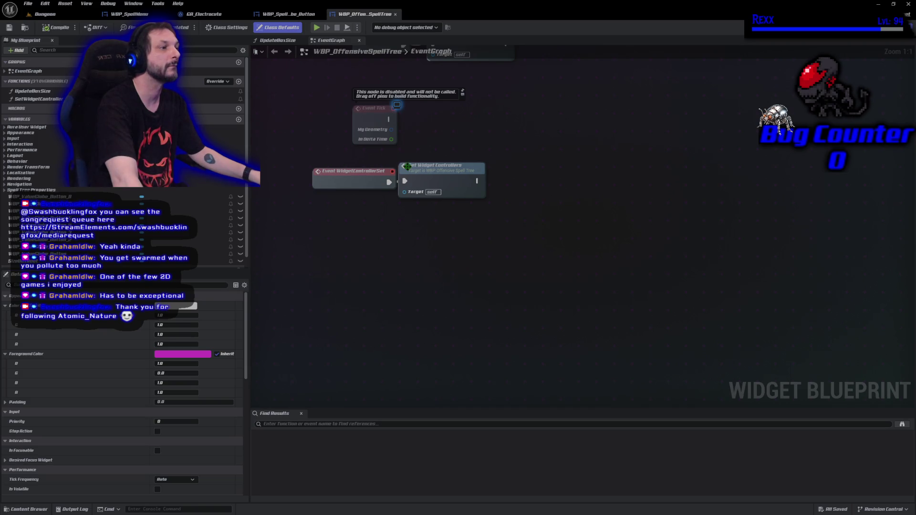
Step: Wire Event Pre Construct into Update Box Size and compile
{"action": "scroll", "coordinate": [407, 166], "scroll_direction": "down", "scroll_amount": 3}
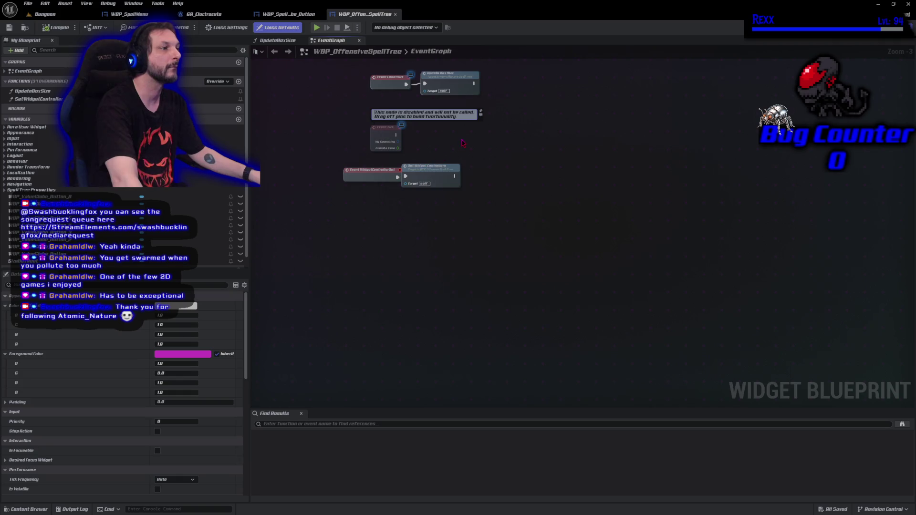
{"action": "scroll", "coordinate": [405, 246], "scroll_direction": "up", "scroll_amount": 3}
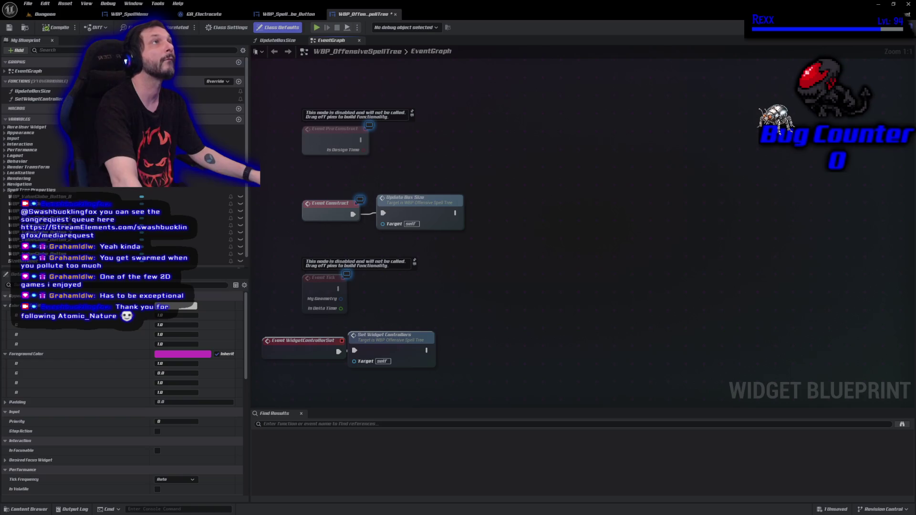
{"action": "mouse_move", "coordinate": [412, 205]}
{"action": "left_mouse_down"}
{"action": "mouse_move", "coordinate": [426, 126]}
{"action": "mouse_move", "coordinate": [417, 139]}
{"action": "left_mouse_up"}
{"action": "left_click_drag", "start_coordinate": [361, 140], "coordinate": [389, 145]}
{"action": "left_click", "coordinate": [56, 27]}
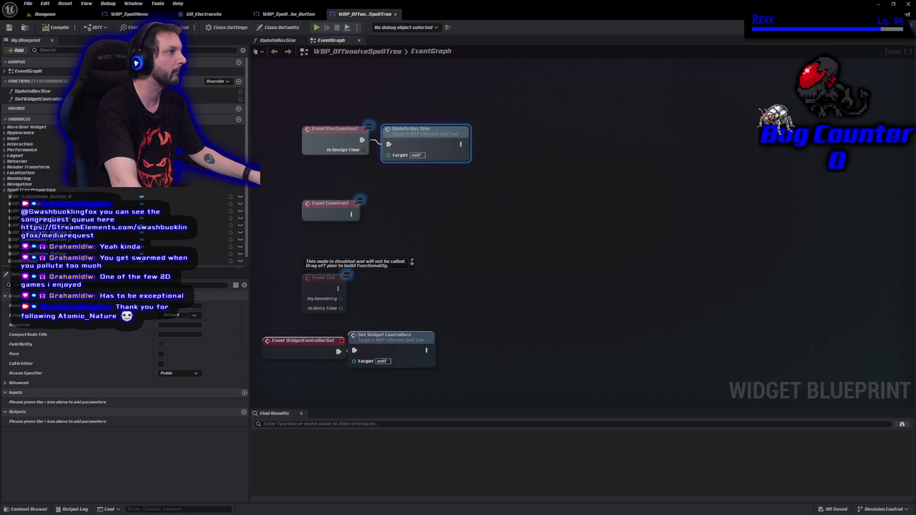
Step: Delete the disabled Event Tick node and move Event Construct lower
{"action": "left_click", "coordinate": [875, 27]}
{"action": "left_click", "coordinate": [896, 28]}
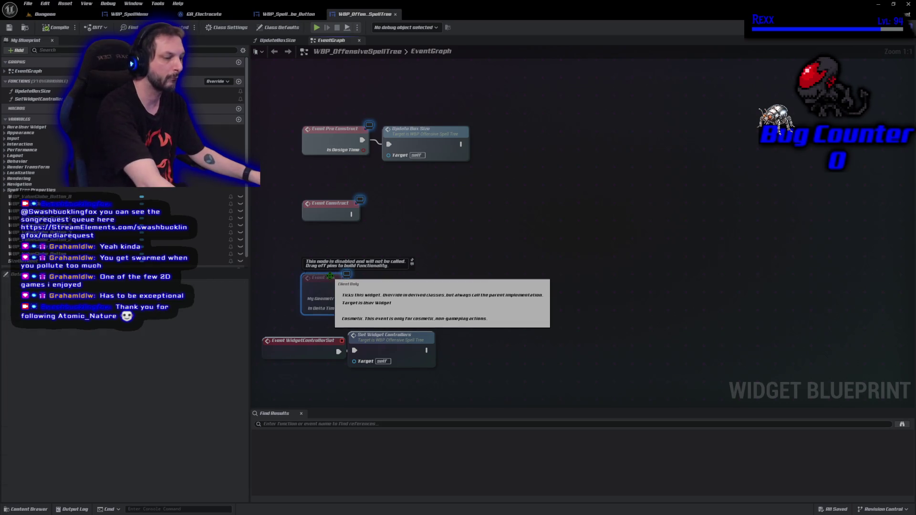
{"action": "left_click", "coordinate": [332, 279]}
{"action": "key", "text": "Delete"}
{"action": "left_click_drag", "start_coordinate": [326, 209], "coordinate": [324, 254]}
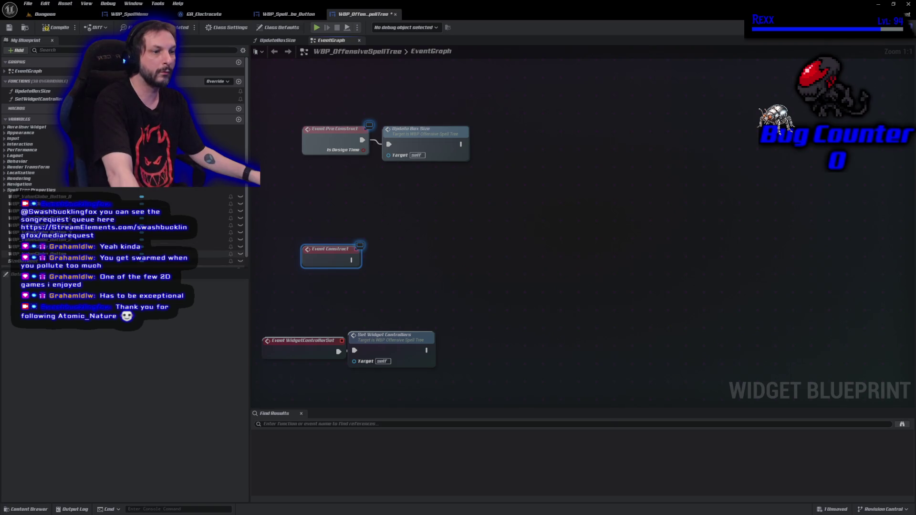
Step: Bind a custom event to the button getter's On Spell Globe Selected from Event Construct
{"action": "mouse_move", "coordinate": [38, 254]}
{"action": "left_mouse_down"}
{"action": "mouse_move", "coordinate": [350, 230]}
{"action": "mouse_move", "coordinate": [361, 217]}
{"action": "mouse_move", "coordinate": [405, 223]}
{"action": "mouse_move", "coordinate": [401, 230]}
{"action": "mouse_move", "coordinate": [487, 222]}
{"action": "left_mouse_up"}
{"action": "type", "text": "assign"}
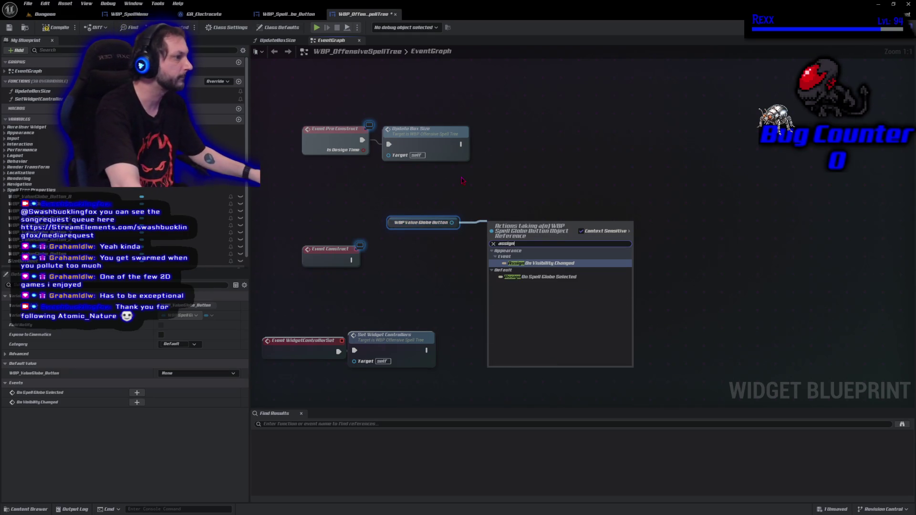
{"action": "left_click", "coordinate": [561, 278]}
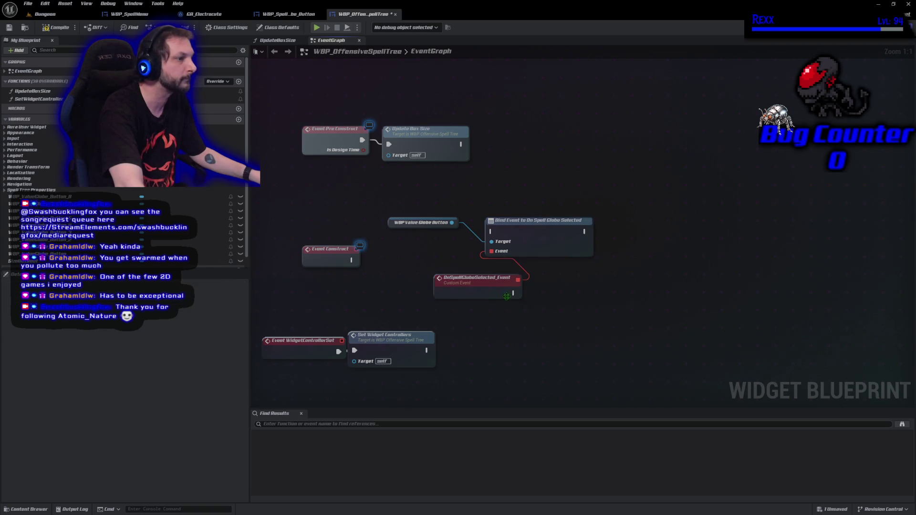
{"action": "mouse_move", "coordinate": [352, 260]}
{"action": "left_mouse_down"}
{"action": "mouse_move", "coordinate": [477, 244]}
{"action": "mouse_move", "coordinate": [490, 232]}
{"action": "mouse_move", "coordinate": [490, 260]}
{"action": "left_mouse_up"}
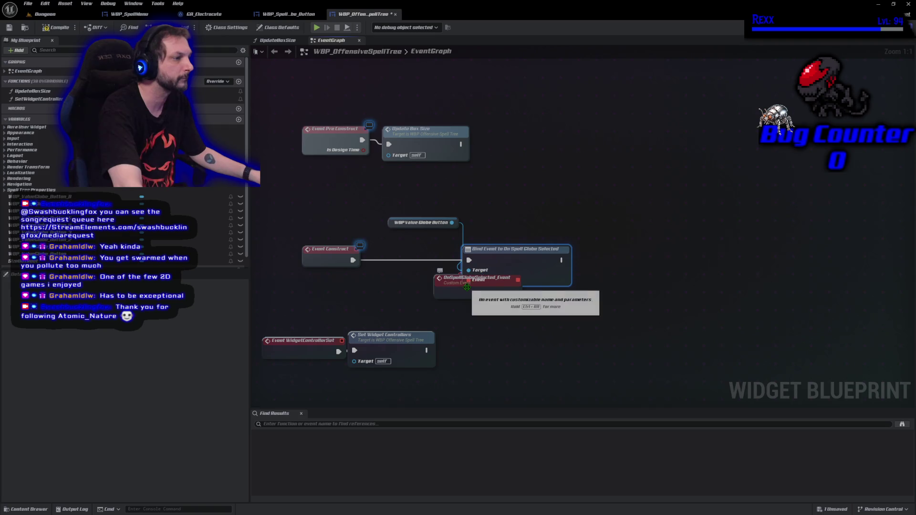
Step: Group the bind, getter and custom event beside Event Construct, moving widget controller nodes down
{"action": "mouse_move", "coordinate": [470, 292]}
{"action": "left_mouse_down"}
{"action": "mouse_move", "coordinate": [446, 318]}
{"action": "mouse_move", "coordinate": [407, 315]}
{"action": "left_mouse_up"}
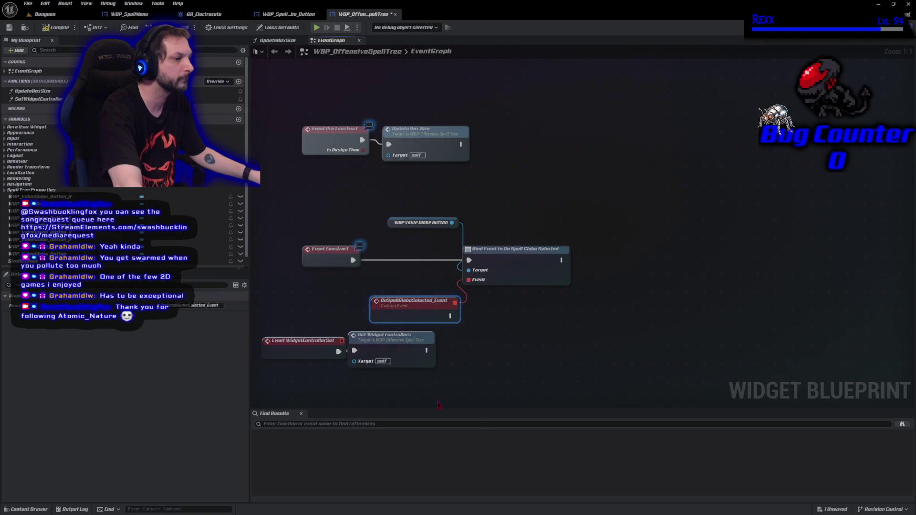
{"action": "left_click_drag", "start_coordinate": [417, 387], "coordinate": [473, 277]}
{"action": "mouse_move", "coordinate": [491, 306]}
{"action": "left_mouse_down"}
{"action": "mouse_move", "coordinate": [352, 221]}
{"action": "mouse_move", "coordinate": [363, 278]}
{"action": "mouse_move", "coordinate": [360, 389]}
{"action": "left_mouse_up"}
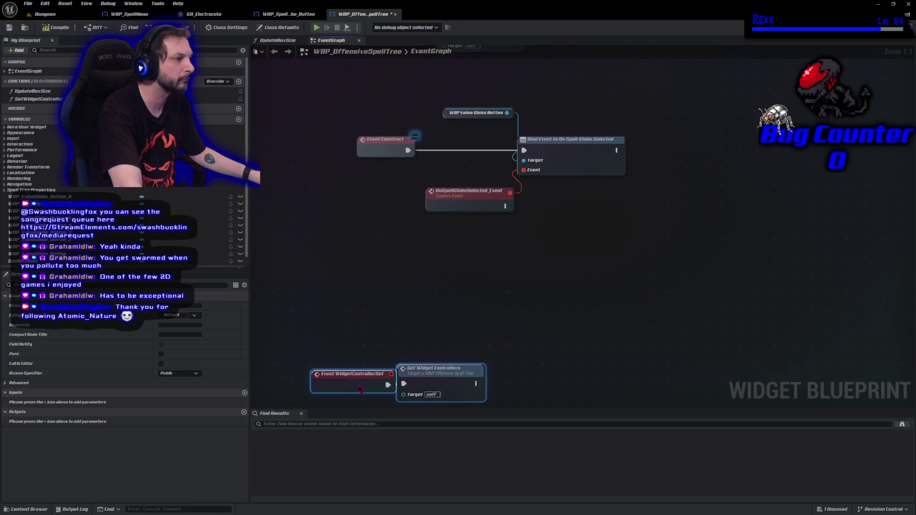
{"action": "left_click_drag", "start_coordinate": [570, 151], "coordinate": [490, 150]}
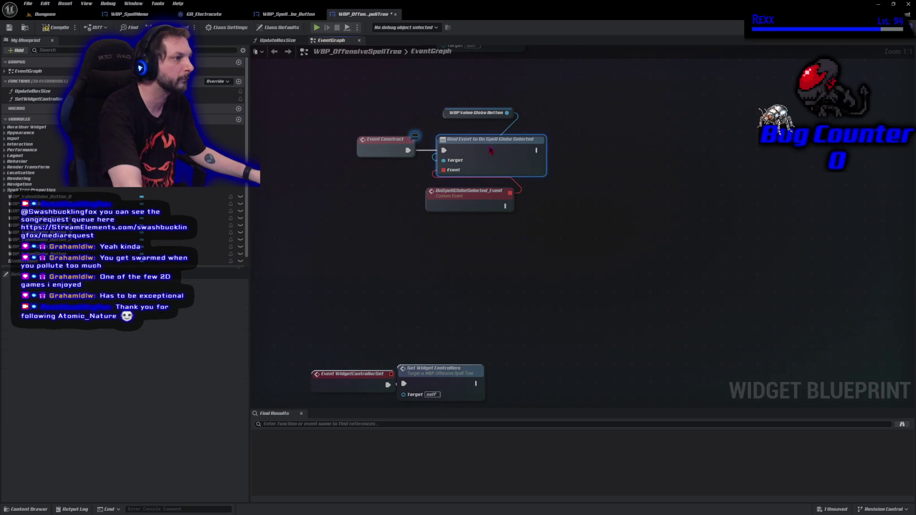
{"action": "left_click_drag", "start_coordinate": [445, 118], "coordinate": [349, 169]}
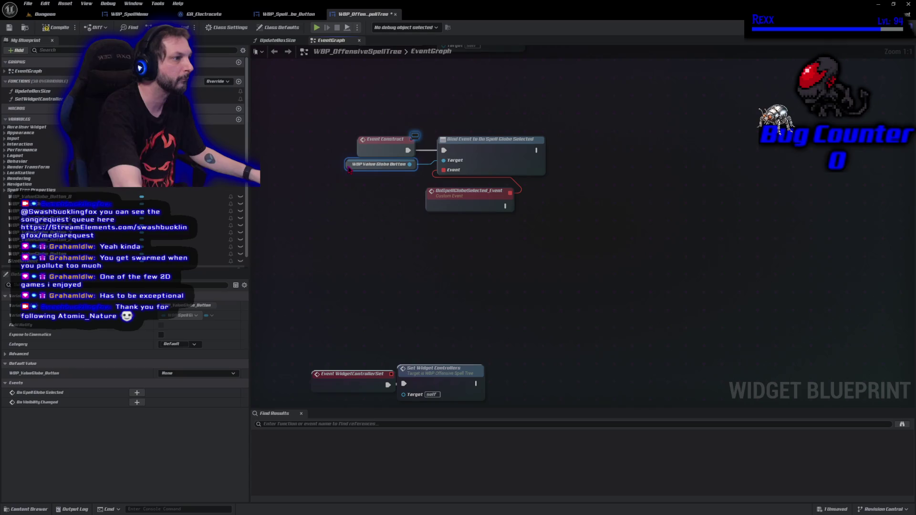
{"action": "left_click_drag", "start_coordinate": [441, 210], "coordinate": [351, 212]}
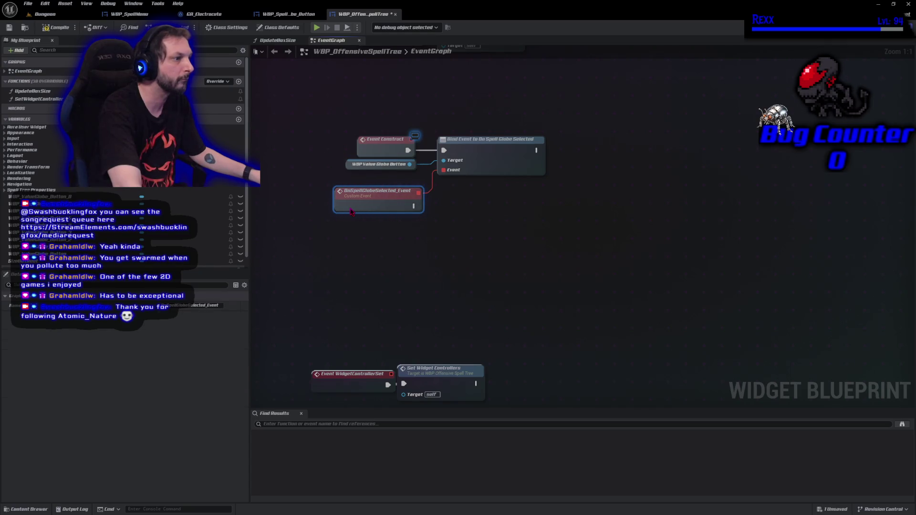
Step: Compile and save WBP_OffensiveSpellTree, then move OnSpellGlobeSelected_Event down-right to clear space
{"action": "left_click", "coordinate": [63, 33]}
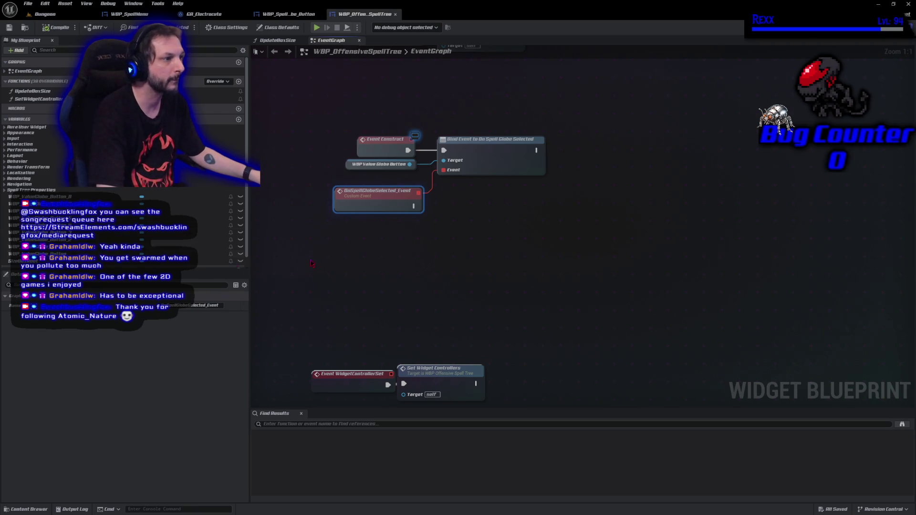
{"action": "left_click_drag", "start_coordinate": [378, 205], "coordinate": [560, 235]}
{"action": "mouse_move", "coordinate": [425, 213]}
{"action": "left_mouse_down"}
{"action": "mouse_move", "coordinate": [484, 165]}
{"action": "mouse_move", "coordinate": [459, 234]}
{"action": "left_mouse_up"}
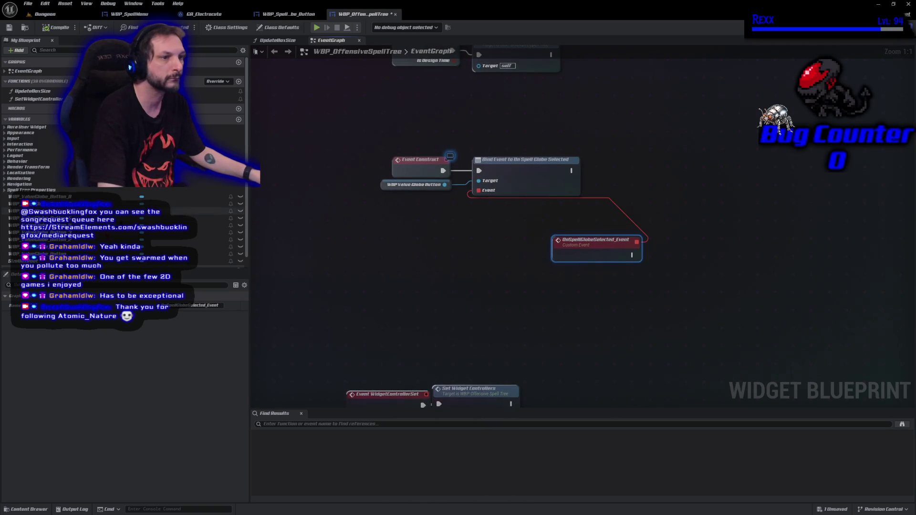
Step: Stack Get nodes for WBP_ValueGlobe_Button_1 through _8, wiring Button_1 into the Bind Event Target
{"action": "mouse_move", "coordinate": [255, 256]}
{"action": "left_mouse_down"}
{"action": "mouse_move", "coordinate": [406, 214]}
{"action": "mouse_move", "coordinate": [381, 194]}
{"action": "left_mouse_up"}
{"action": "mouse_move", "coordinate": [29, 239]}
{"action": "left_mouse_down"}
{"action": "mouse_move", "coordinate": [383, 231]}
{"action": "mouse_move", "coordinate": [372, 207]}
{"action": "mouse_move", "coordinate": [381, 205]}
{"action": "left_mouse_up"}
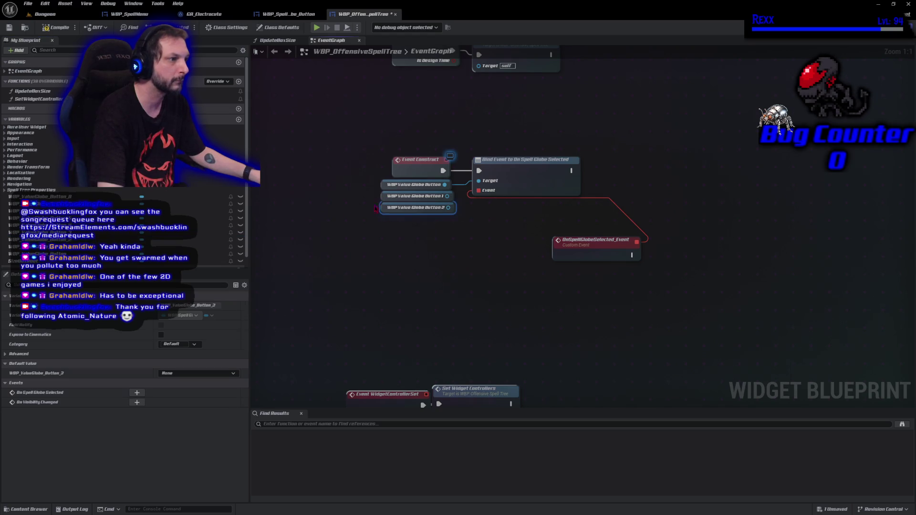
{"action": "mouse_move", "coordinate": [28, 233]}
{"action": "left_mouse_down"}
{"action": "mouse_move", "coordinate": [317, 241]}
{"action": "mouse_move", "coordinate": [385, 220]}
{"action": "left_mouse_up"}
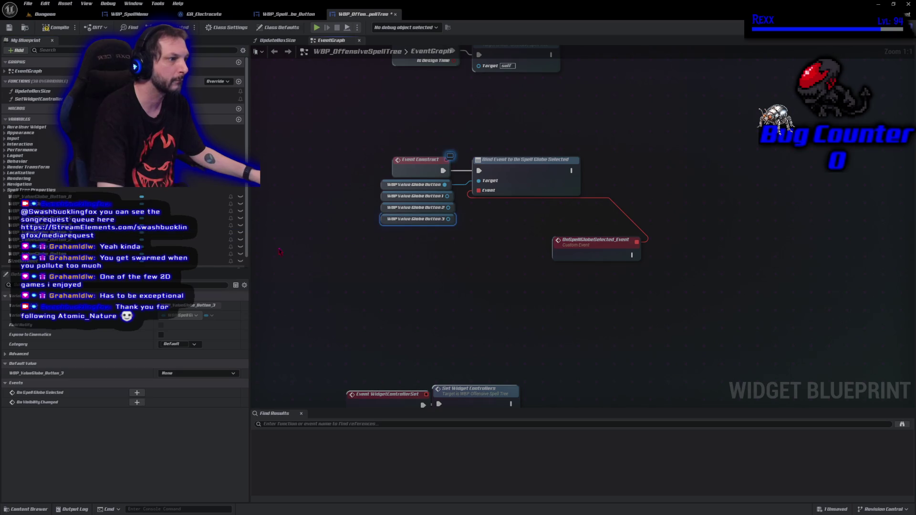
{"action": "left_click_drag", "start_coordinate": [29, 225], "coordinate": [379, 228]}
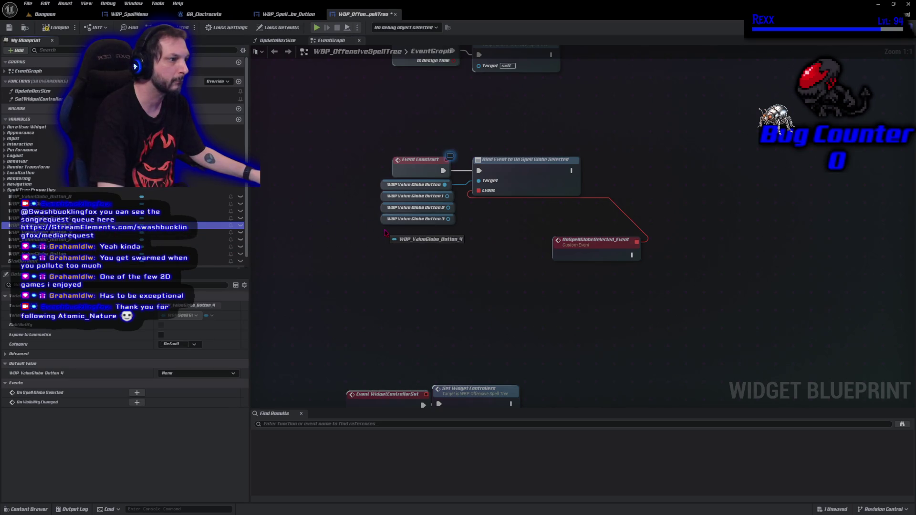
{"action": "left_click_drag", "start_coordinate": [29, 218], "coordinate": [384, 242]}
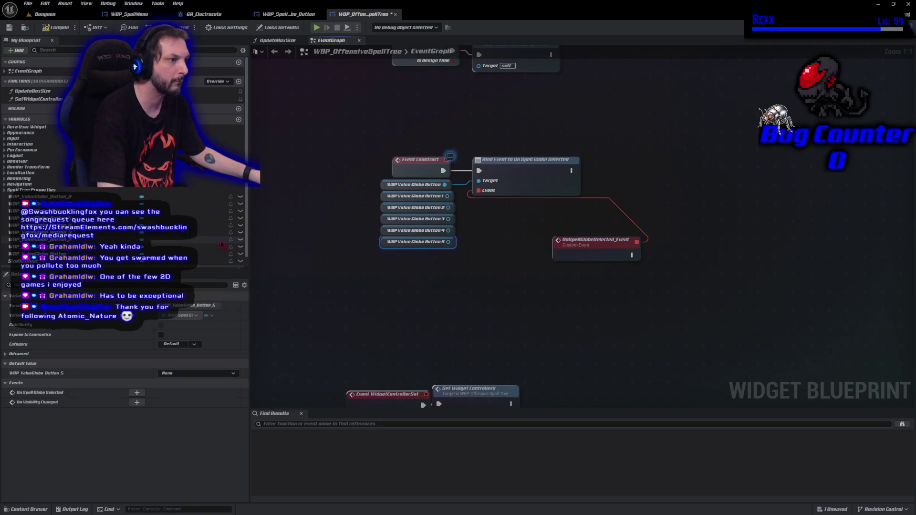
{"action": "mouse_move", "coordinate": [200, 211]}
{"action": "left_mouse_down"}
{"action": "mouse_move", "coordinate": [377, 260]}
{"action": "mouse_move", "coordinate": [382, 252]}
{"action": "left_mouse_up"}
{"action": "mouse_move", "coordinate": [200, 204]}
{"action": "left_mouse_down"}
{"action": "mouse_move", "coordinate": [381, 253]}
{"action": "mouse_move", "coordinate": [382, 265]}
{"action": "left_mouse_up"}
{"action": "left_click_drag", "start_coordinate": [38, 196], "coordinate": [382, 276]}
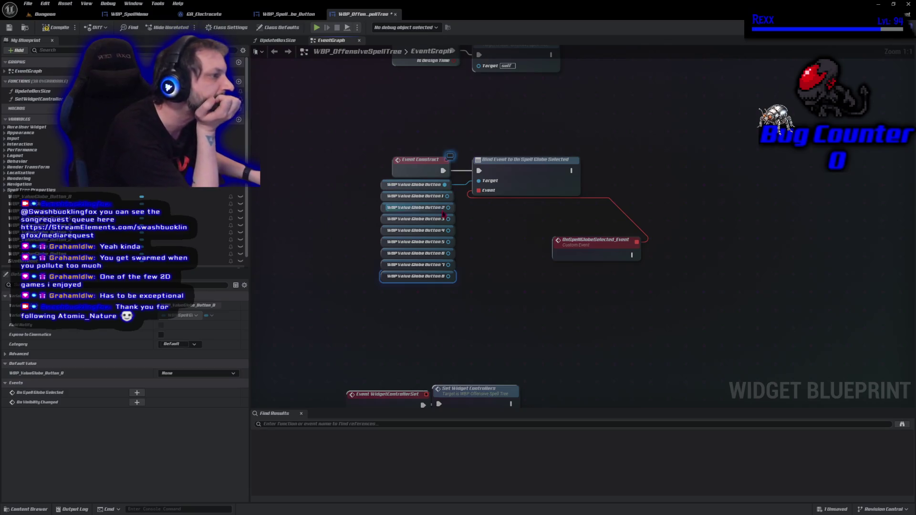
{"action": "mouse_move", "coordinate": [448, 196]}
{"action": "left_mouse_down"}
{"action": "mouse_move", "coordinate": [463, 203]}
{"action": "mouse_move", "coordinate": [478, 181]}
{"action": "left_mouse_up"}
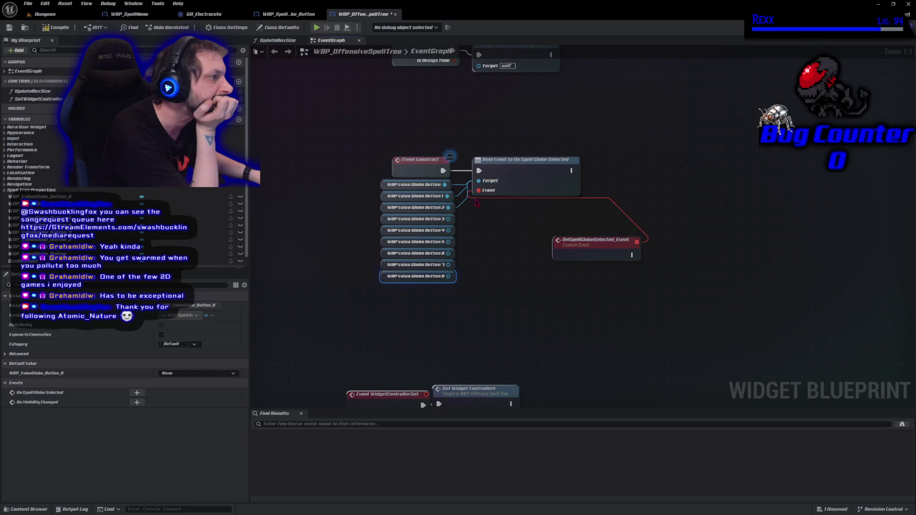
Step: Wire the Button_3, _5, _6, _7 and _8 getters into the Bind Event Target pin
{"action": "left_click_drag", "start_coordinate": [448, 218], "coordinate": [479, 181]}
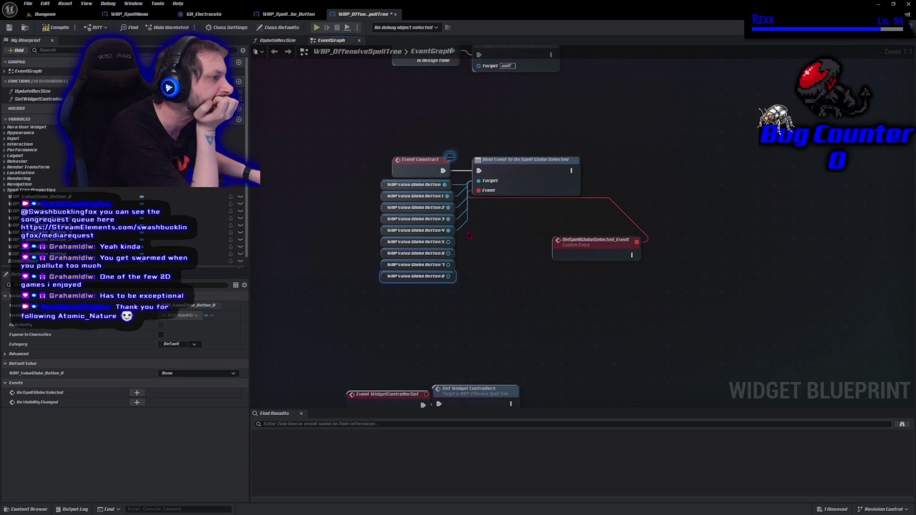
{"action": "left_click_drag", "start_coordinate": [449, 241], "coordinate": [477, 185]}
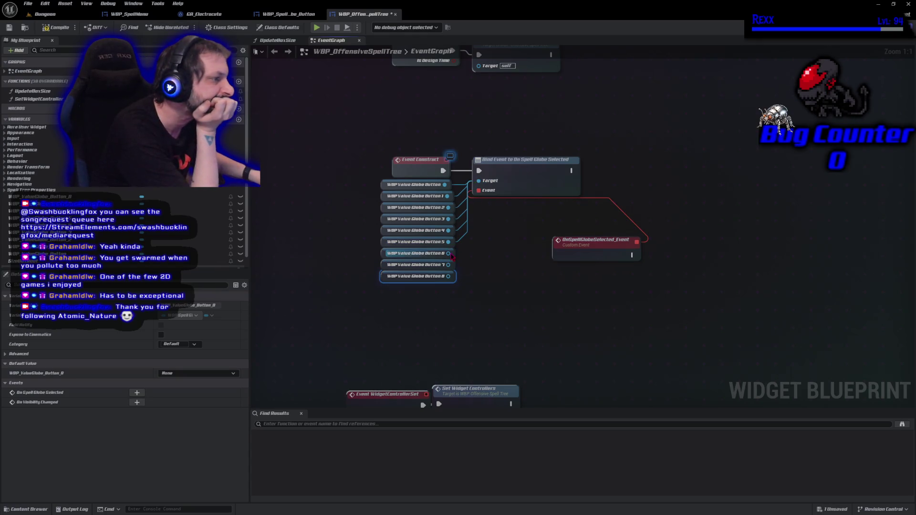
{"action": "left_click_drag", "start_coordinate": [449, 253], "coordinate": [480, 185]}
{"action": "left_click_drag", "start_coordinate": [449, 265], "coordinate": [478, 181]}
{"action": "left_click_drag", "start_coordinate": [449, 276], "coordinate": [475, 187]}
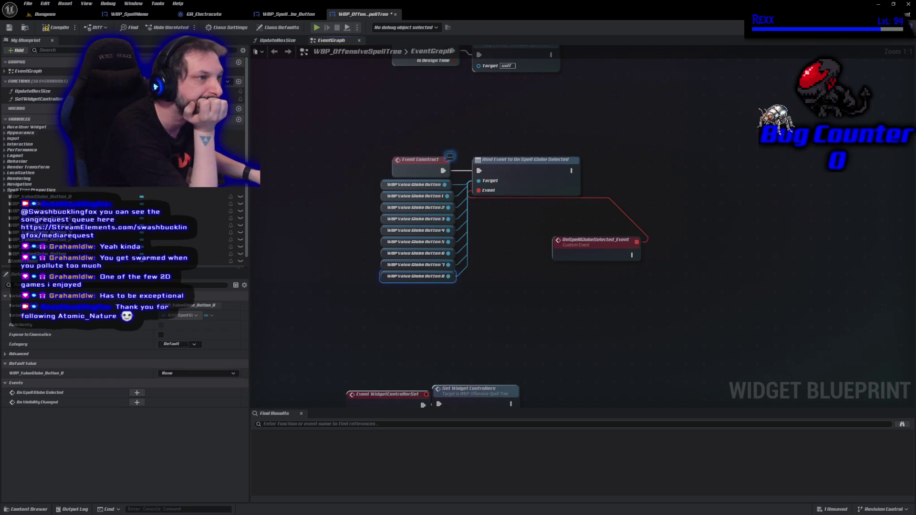
Step: Compile and save, move the custom event nearer the getters, and undo the accidental Bind Event move
{"action": "left_click", "coordinate": [55, 27]}
{"action": "left_click_drag", "start_coordinate": [582, 249], "coordinate": [502, 247]}
{"action": "mouse_move", "coordinate": [547, 158]}
{"action": "left_mouse_down"}
{"action": "mouse_move", "coordinate": [615, 159]}
{"action": "mouse_move", "coordinate": [607, 161]}
{"action": "left_mouse_up"}
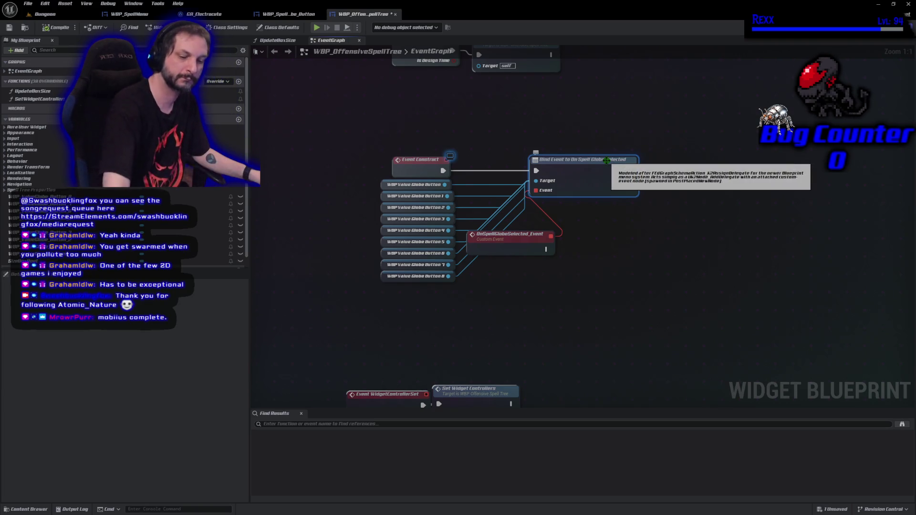
{"action": "key", "text": "ctrl+z"}
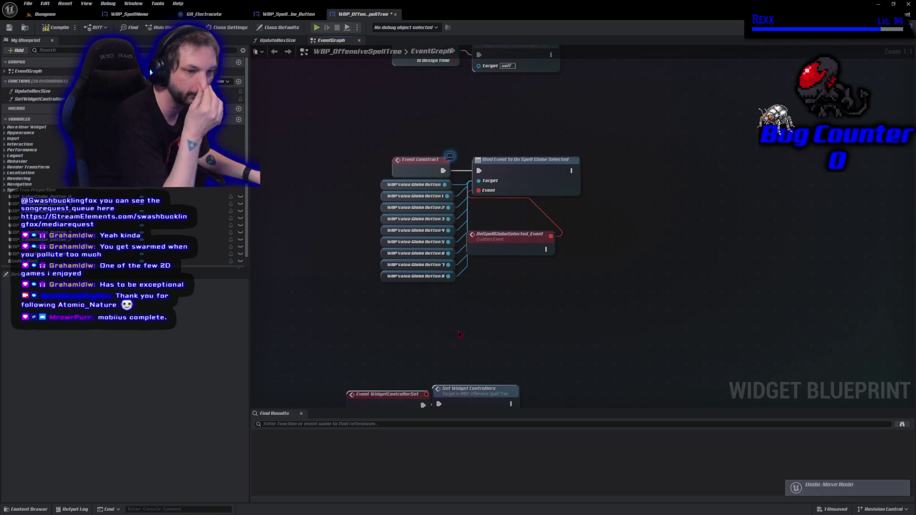
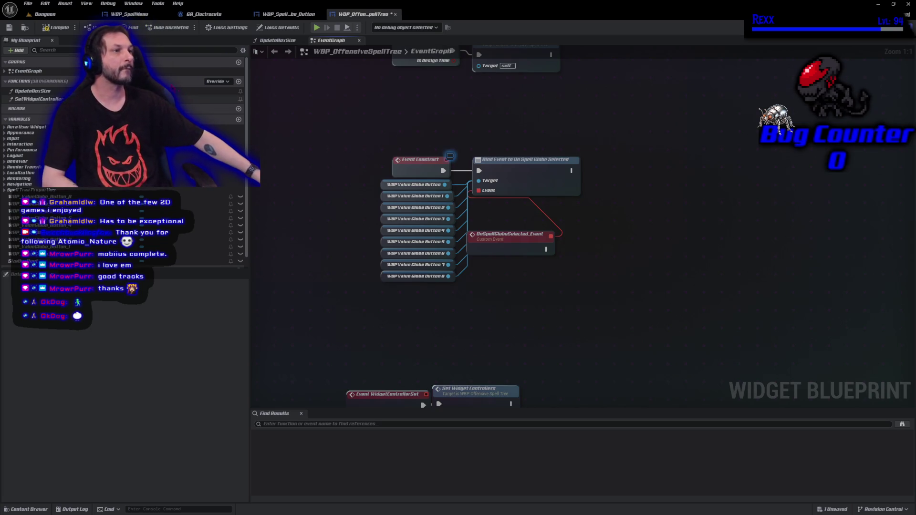
Step: Switch to WBP_SpellGlobe_Button's event graph and select the existing dispatcher call node
{"action": "left_click", "coordinate": [289, 14]}
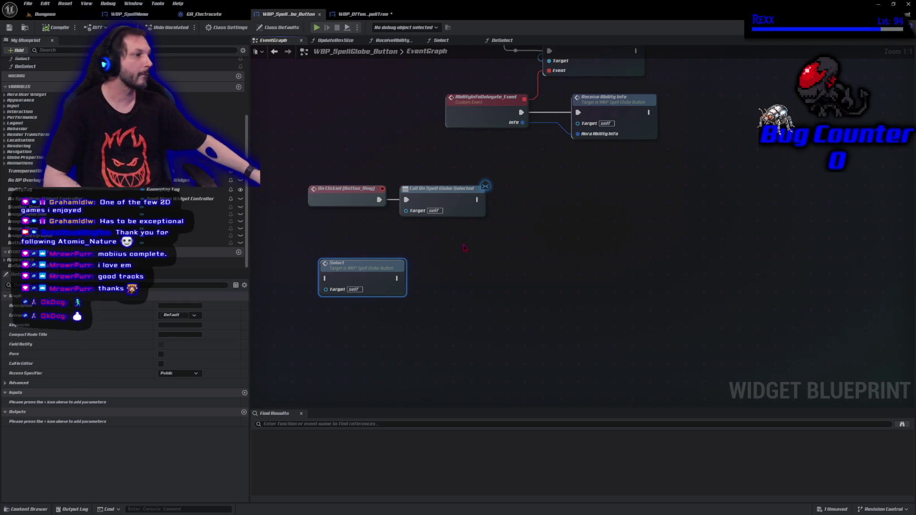
{"action": "left_click", "coordinate": [439, 199]}
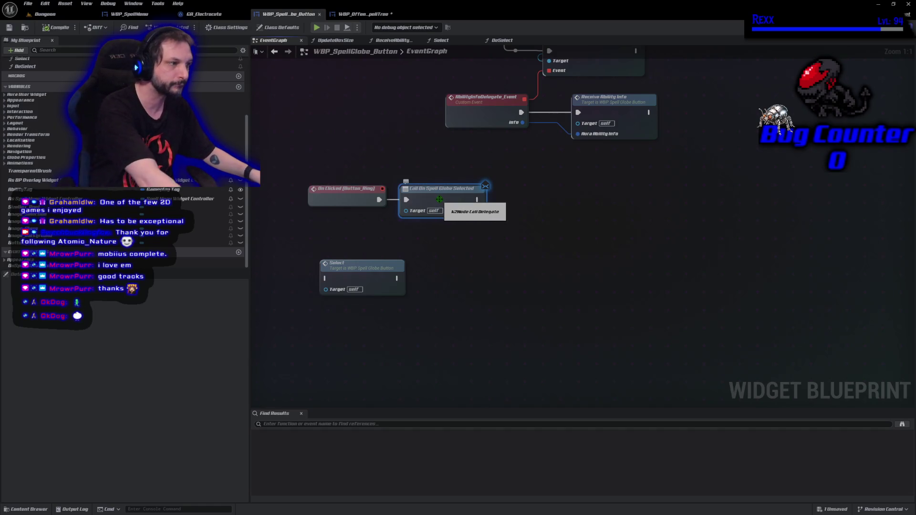
Step: Delete the dispatcher call, give OnSpellGlobeSelected a WBP Spell Globe Button Object Reference input, and compile
{"action": "key", "text": "Delete"}
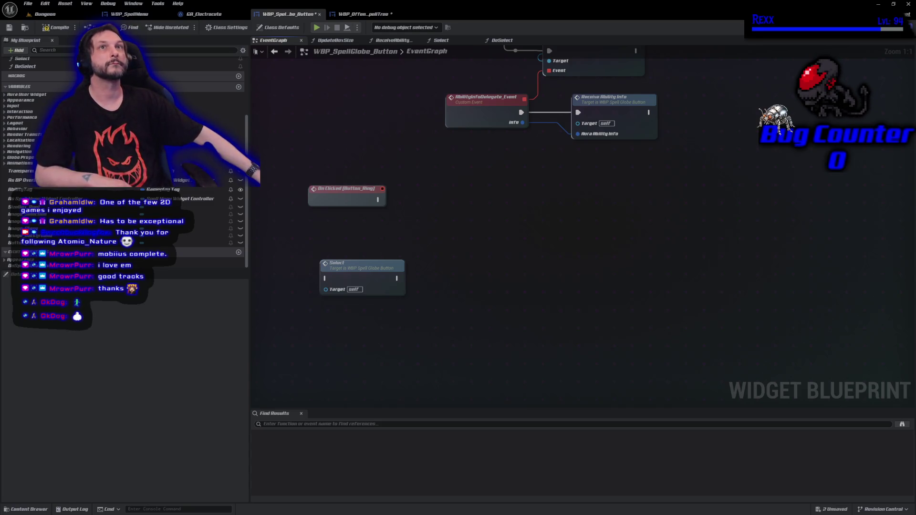
{"action": "left_click", "coordinate": [114, 265]}
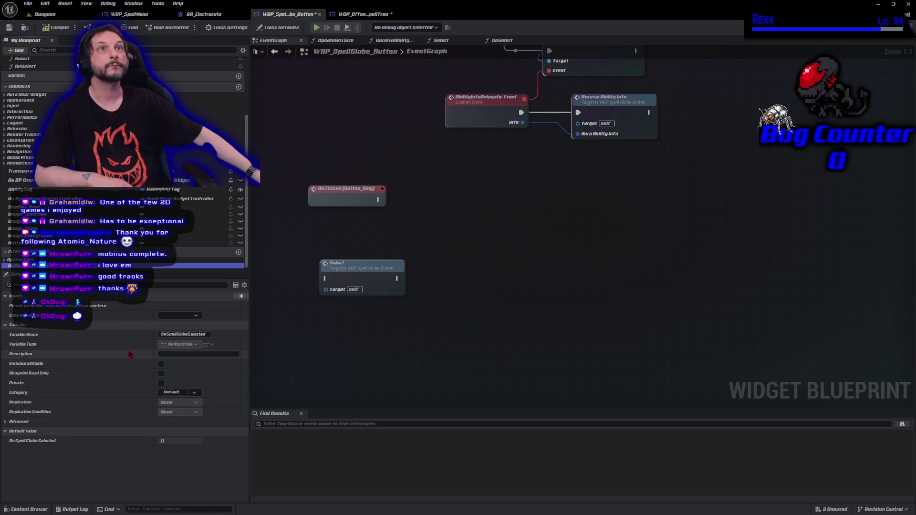
{"action": "left_click", "coordinate": [240, 297]}
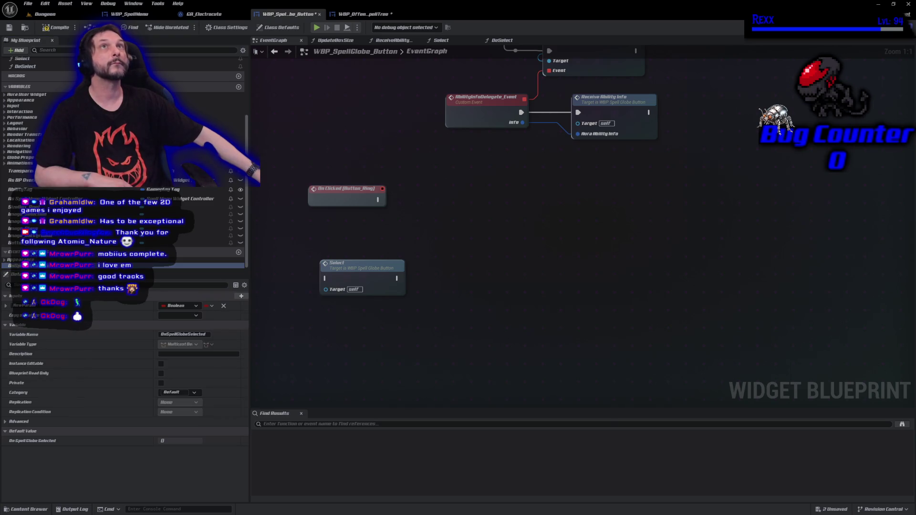
{"action": "left_click", "coordinate": [174, 308]}
{"action": "type", "text": "bp"}
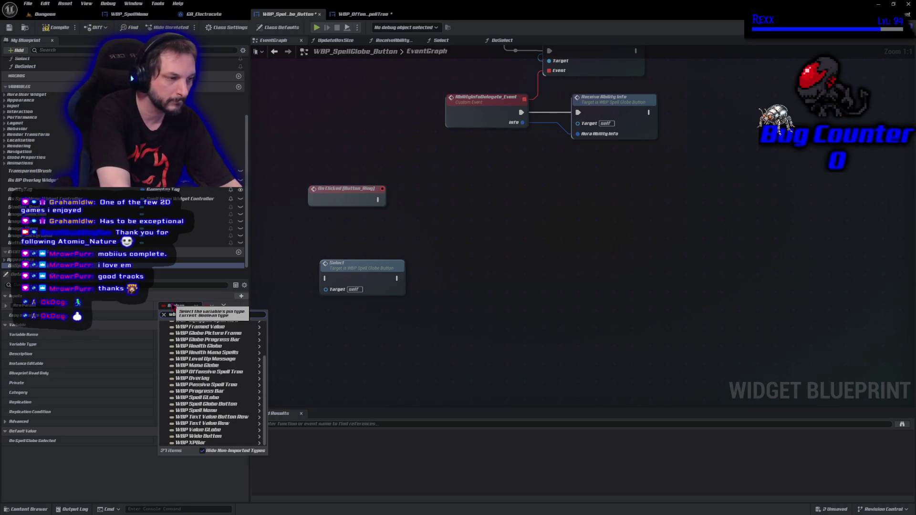
{"action": "type", "text": "_spell"}
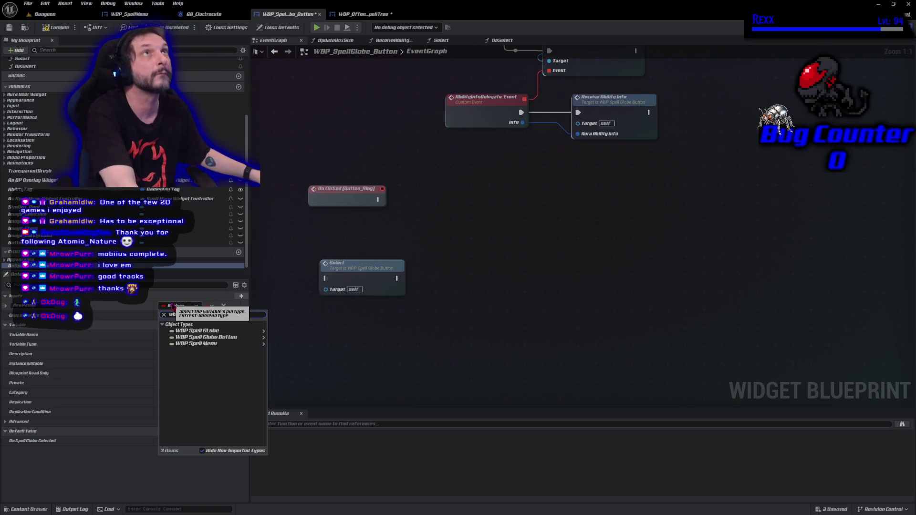
{"action": "mouse_move", "coordinate": [240, 339]}
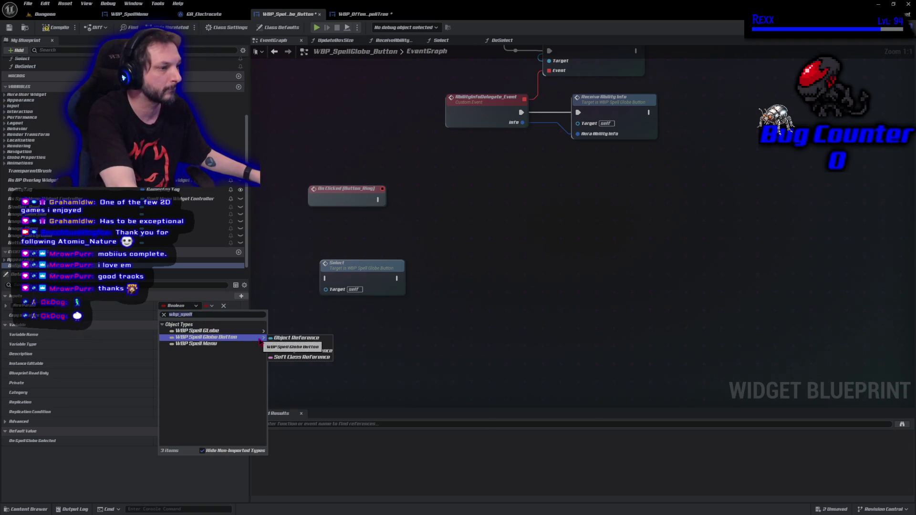
{"action": "left_click", "coordinate": [296, 338]}
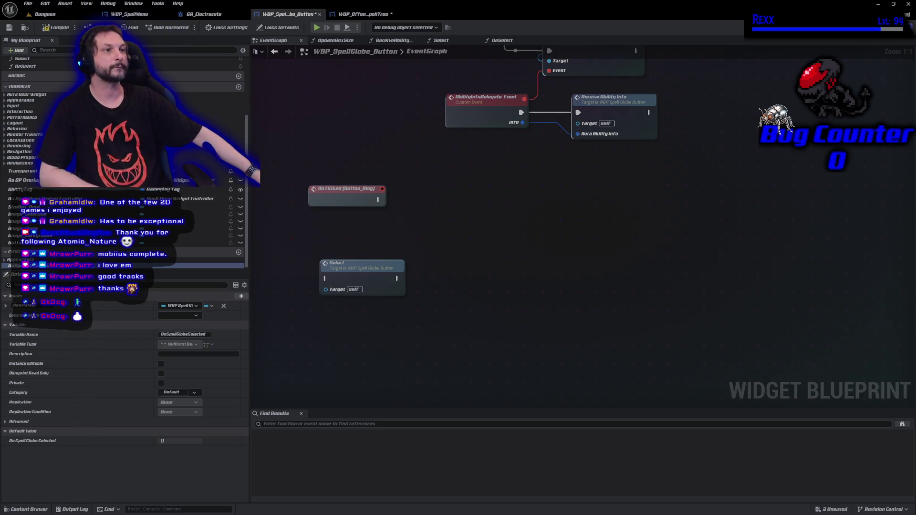
{"action": "left_click", "coordinate": [56, 28]}
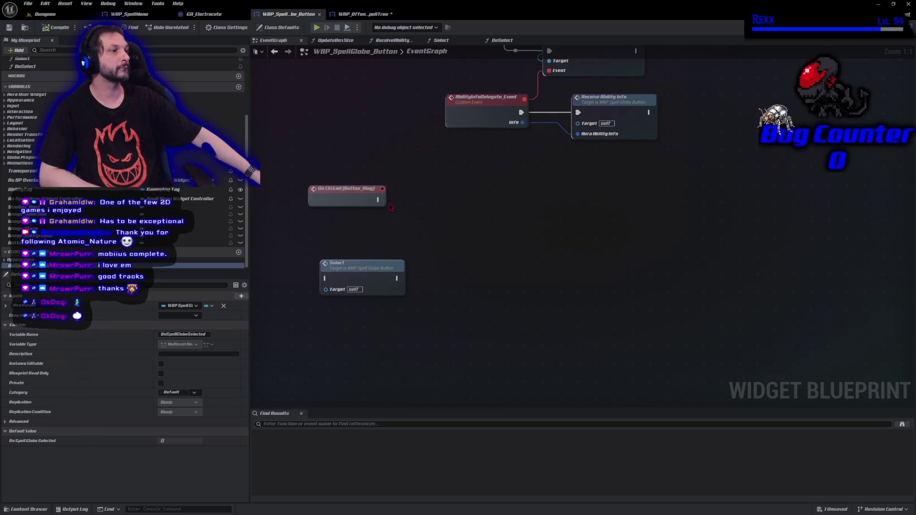
{"action": "left_click", "coordinate": [368, 15]}
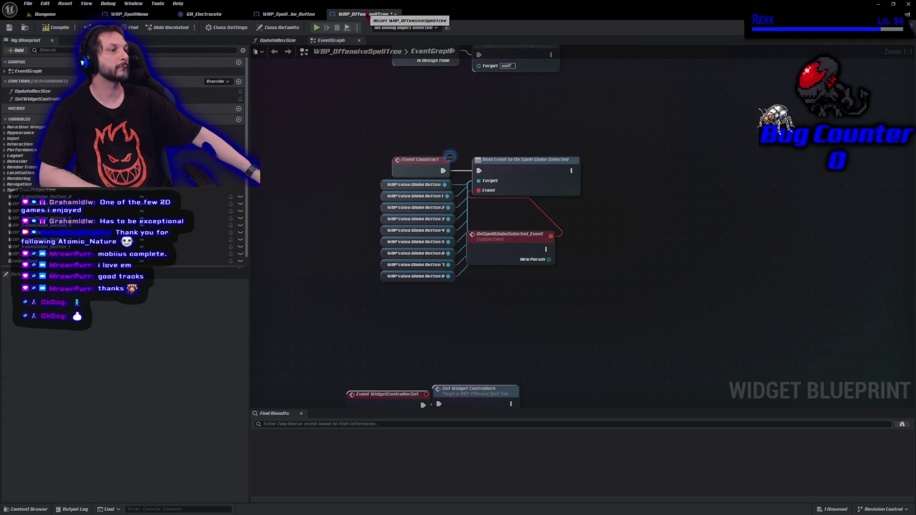
Step: Compile and save the offensive spell tree, then rename the dispatcher input to SelectedGlobe
{"action": "left_click", "coordinate": [46, 28]}
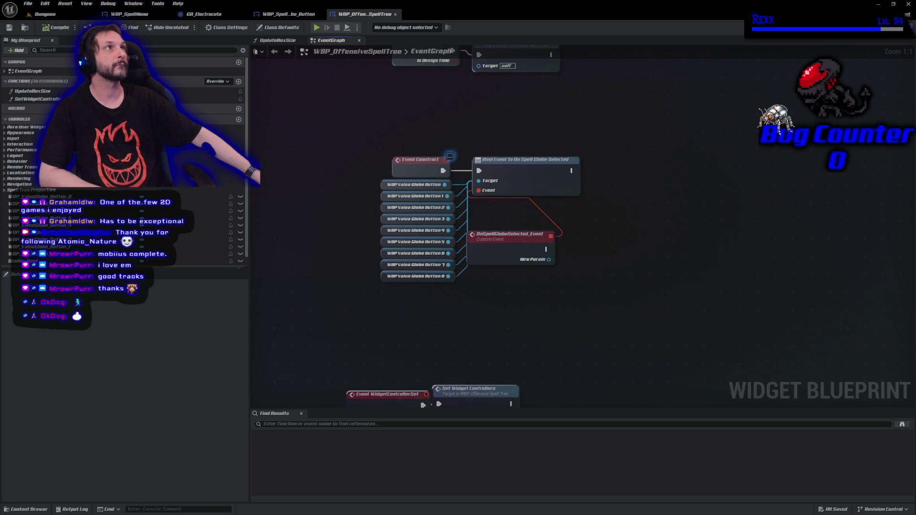
{"action": "left_click", "coordinate": [285, 14]}
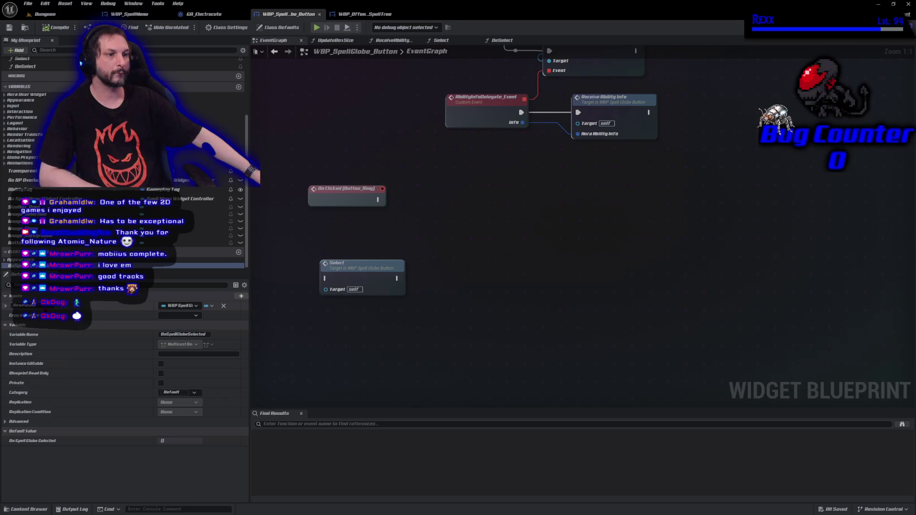
{"action": "type", "text": "Sel"}
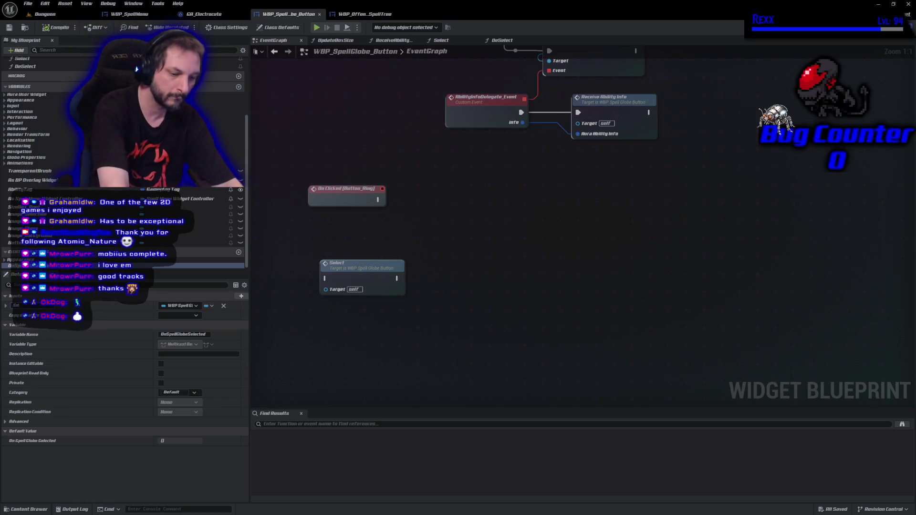
{"action": "type", "text": "ectedGlobe"}
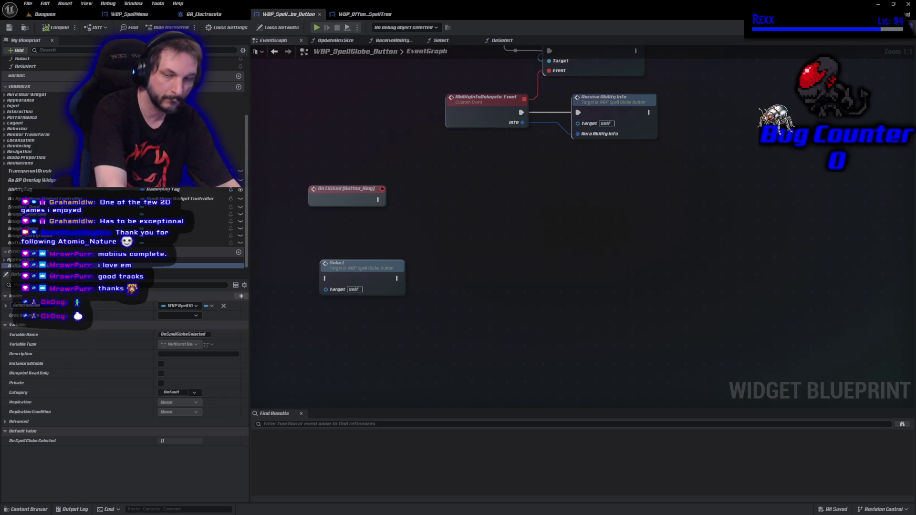
{"action": "key", "text": "Return"}
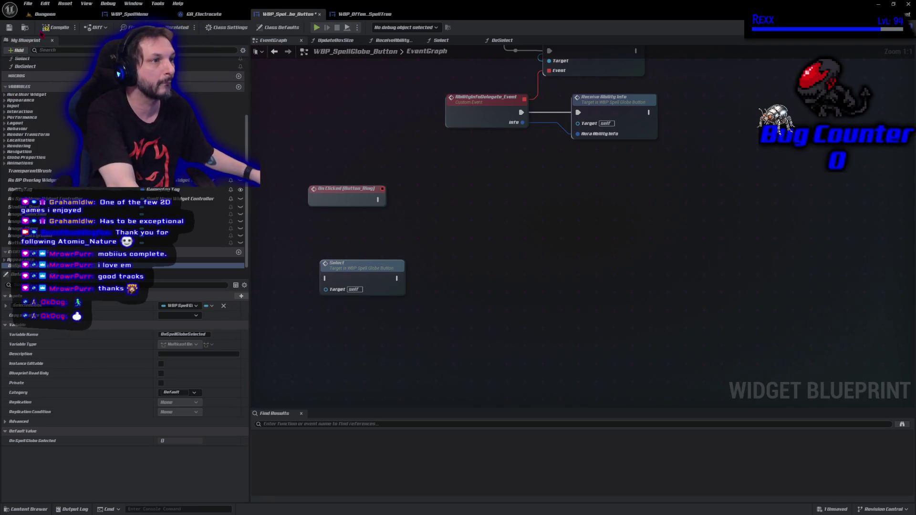
Step: Compile and save WBP_SpellGlobe_Button and drag the OnSpellGlobeSelected dispatcher into its graph
{"action": "left_click", "coordinate": [56, 27]}
{"action": "left_click", "coordinate": [363, 13]}
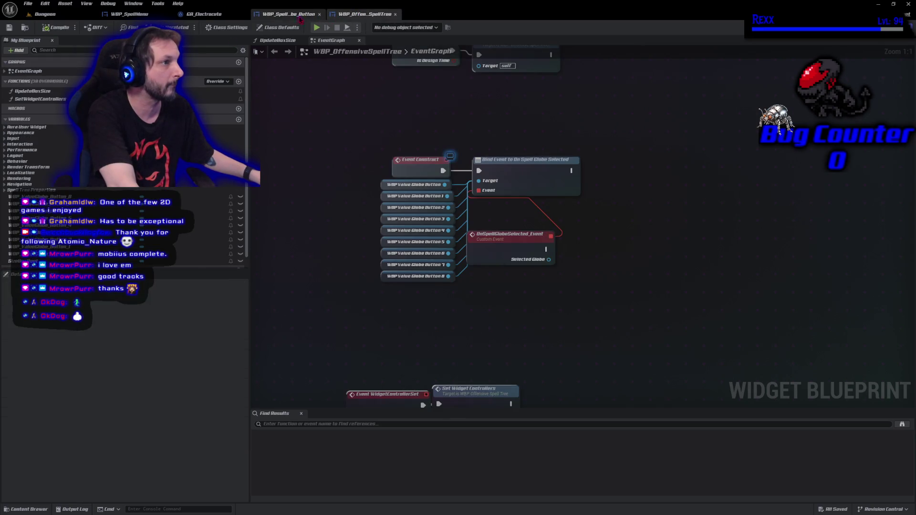
{"action": "left_click", "coordinate": [293, 18]}
{"action": "mouse_move", "coordinate": [143, 265]}
{"action": "left_mouse_down"}
{"action": "mouse_move", "coordinate": [411, 297]}
{"action": "mouse_move", "coordinate": [400, 218]}
{"action": "mouse_move", "coordinate": [384, 204]}
{"action": "left_mouse_up"}
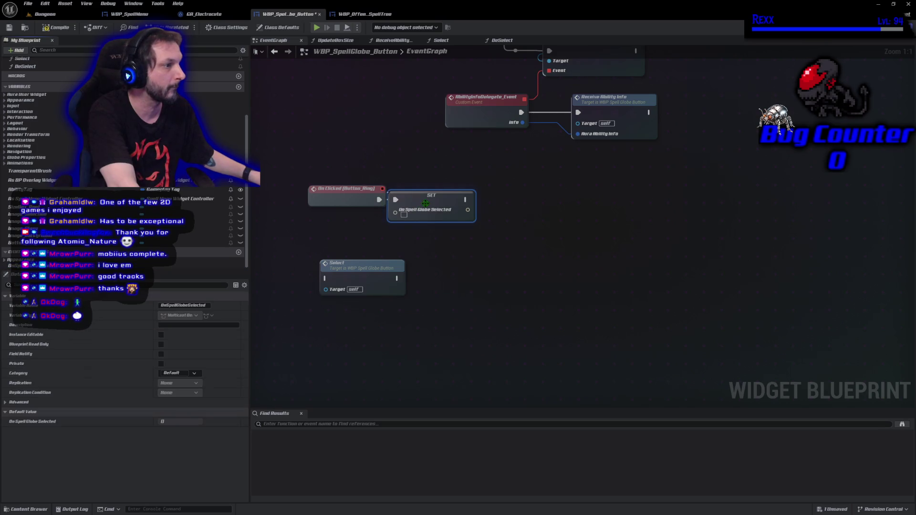
Step: Add a Call On Spell Globe Selected node fired by On Clicked
{"action": "key", "text": "ctrl+z"}
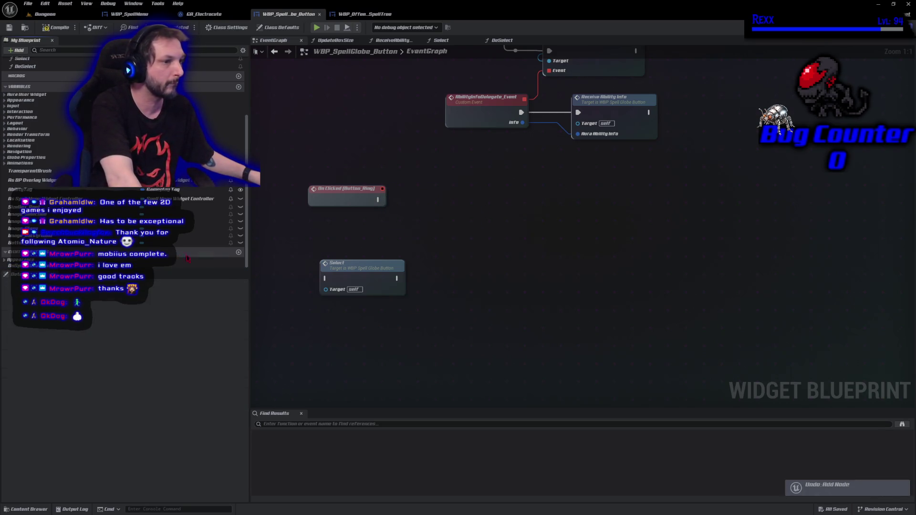
{"action": "mouse_move", "coordinate": [143, 265]}
{"action": "left_mouse_down"}
{"action": "mouse_move", "coordinate": [472, 196]}
{"action": "mouse_move", "coordinate": [467, 191]}
{"action": "left_mouse_up"}
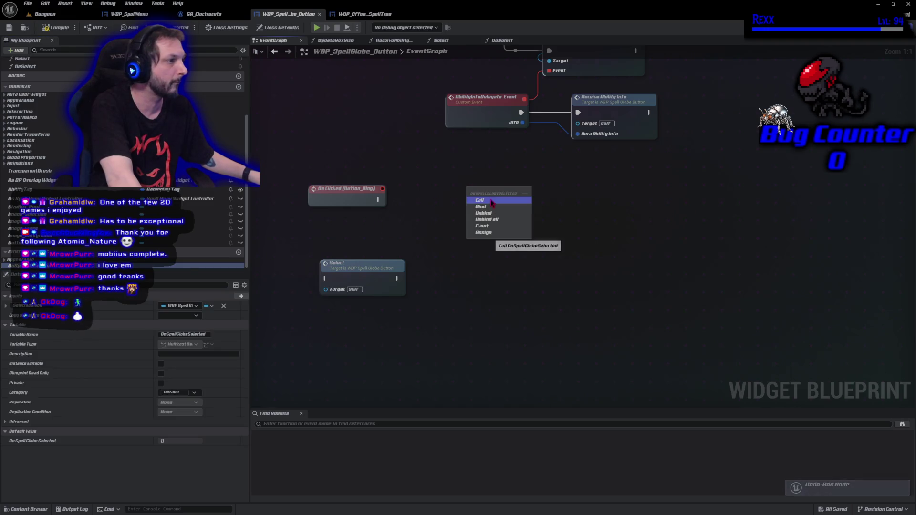
{"action": "left_click", "coordinate": [477, 199]}
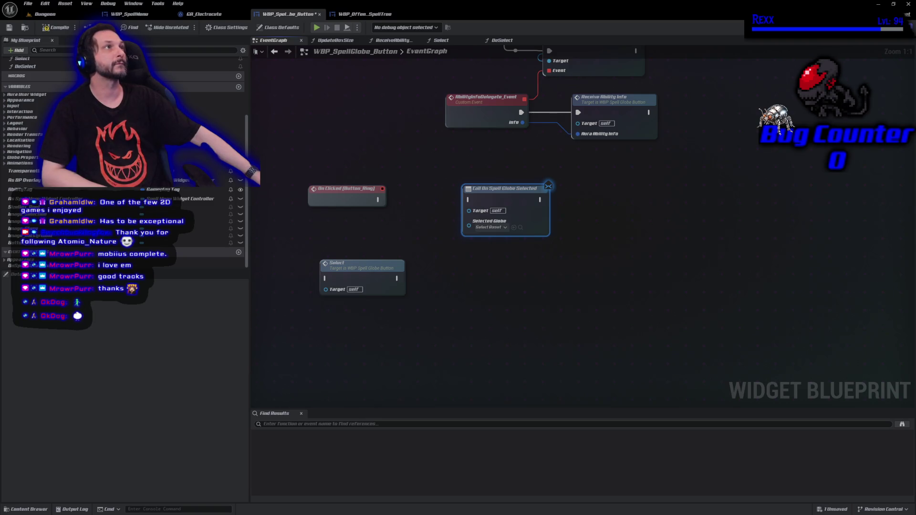
{"action": "left_click_drag", "start_coordinate": [379, 199], "coordinate": [486, 198]}
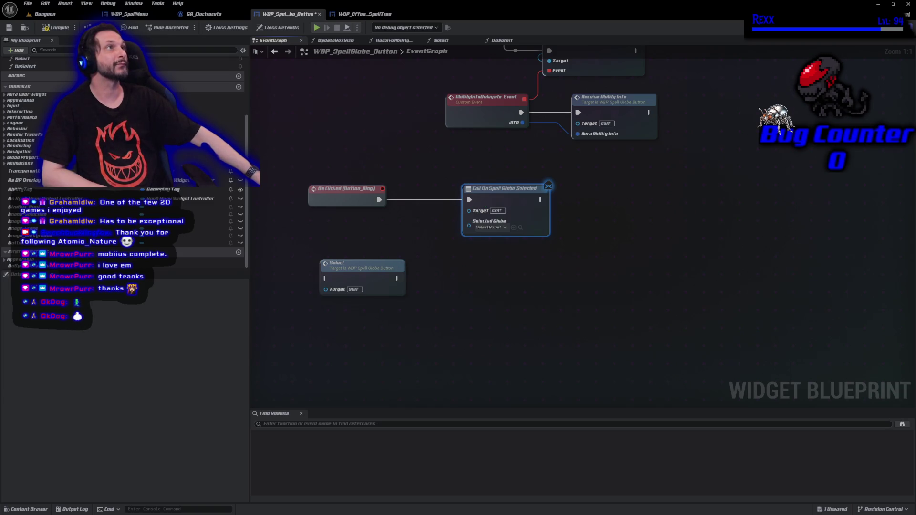
Step: Add a self reference, wire it into Selected Globe, and tidy the nodes
{"action": "left_click_drag", "start_coordinate": [379, 200], "coordinate": [381, 206]}
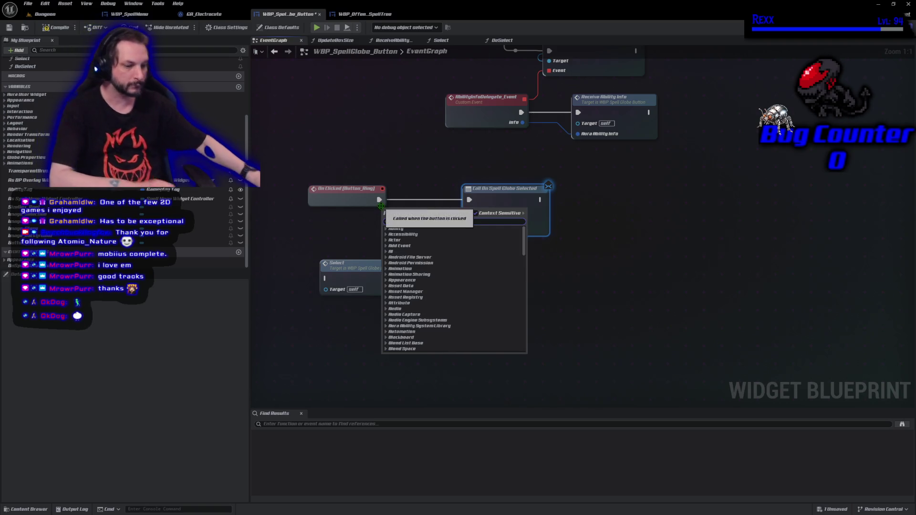
{"action": "type", "text": "self"}
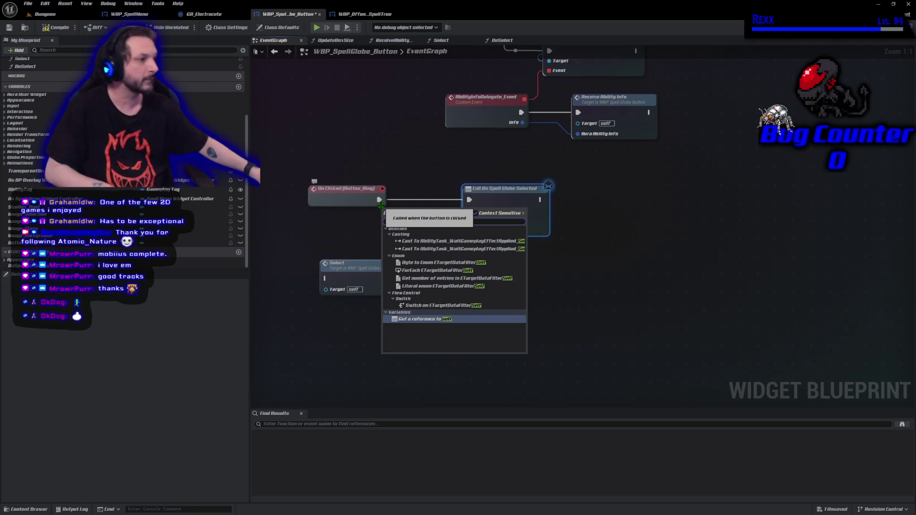
{"action": "left_click", "coordinate": [425, 319]}
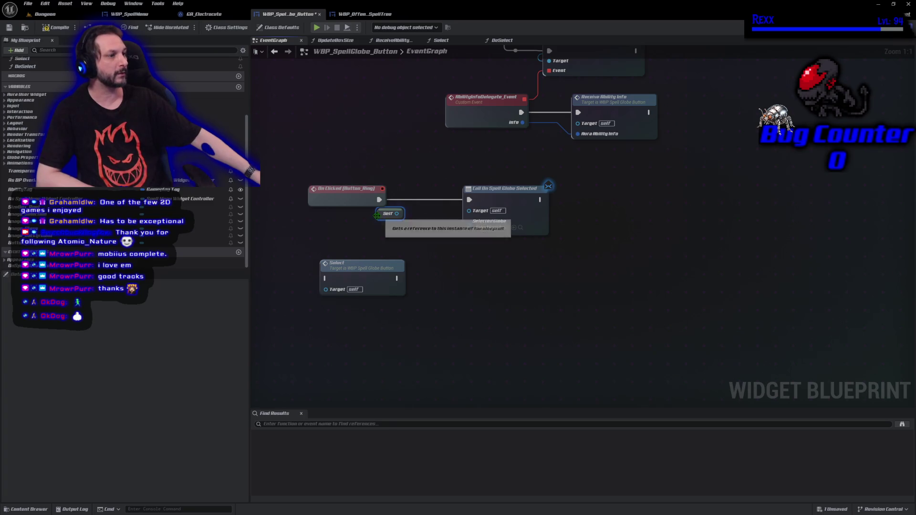
{"action": "left_click_drag", "start_coordinate": [412, 217], "coordinate": [469, 210]}
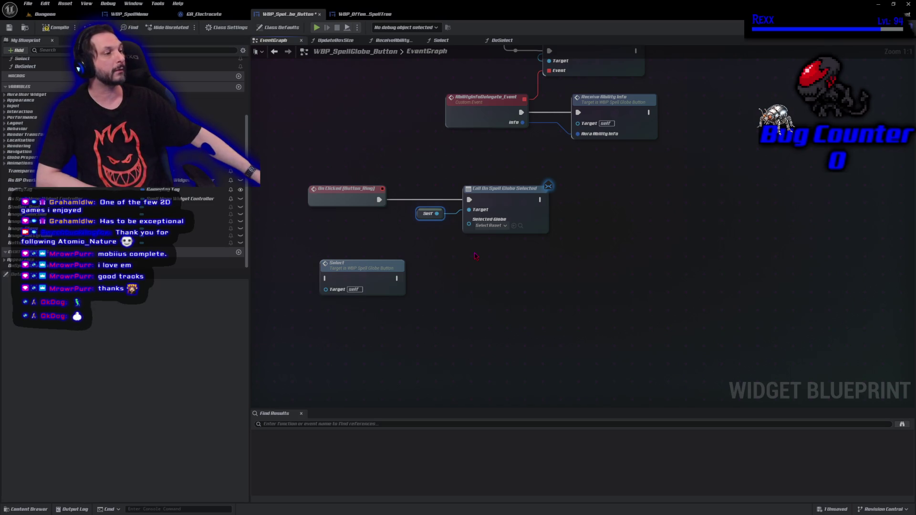
{"action": "left_click_drag", "start_coordinate": [415, 212], "coordinate": [428, 213]}
{"action": "left_click", "coordinate": [430, 235]}
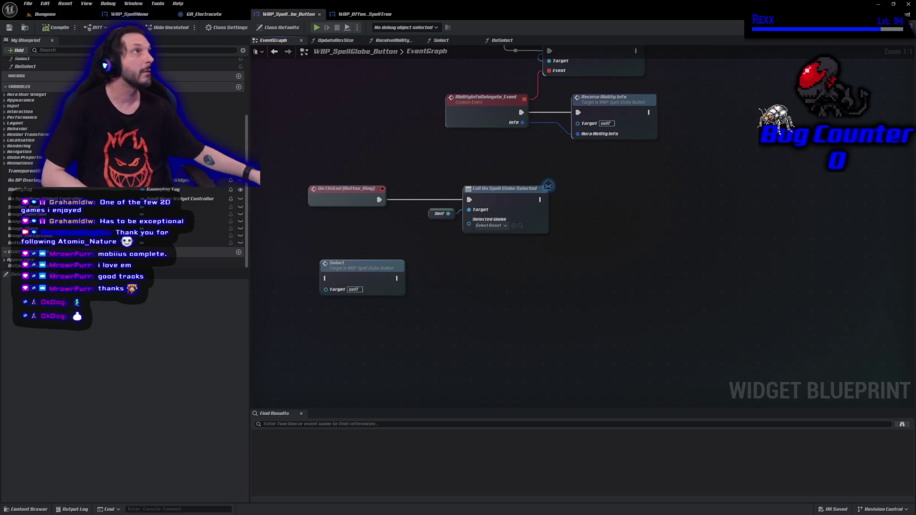
{"action": "mouse_move", "coordinate": [457, 213]}
{"action": "left_mouse_down"}
{"action": "mouse_move", "coordinate": [472, 212]}
{"action": "mouse_move", "coordinate": [472, 222]}
{"action": "mouse_move", "coordinate": [436, 224]}
{"action": "left_mouse_up"}
{"action": "left_click", "coordinate": [495, 197], "text": "ctrl"}
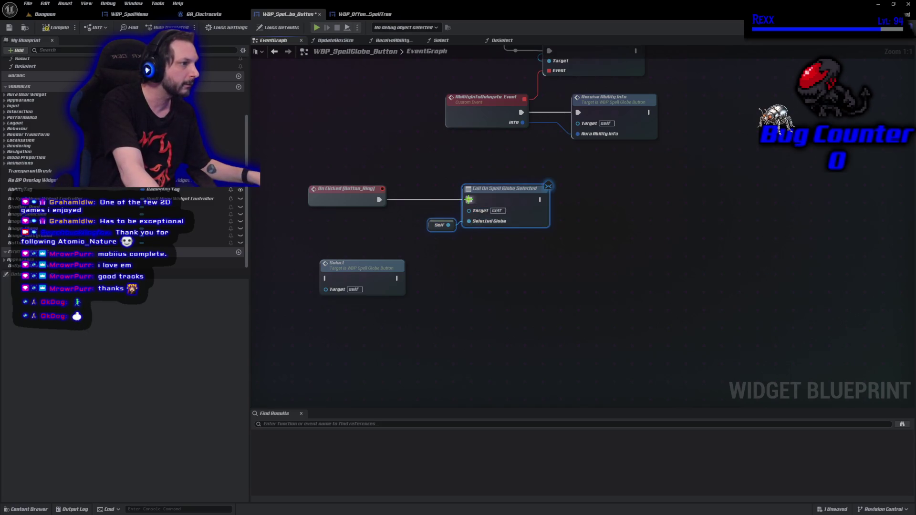
{"action": "left_click_drag", "start_coordinate": [495, 197], "coordinate": [454, 197]}
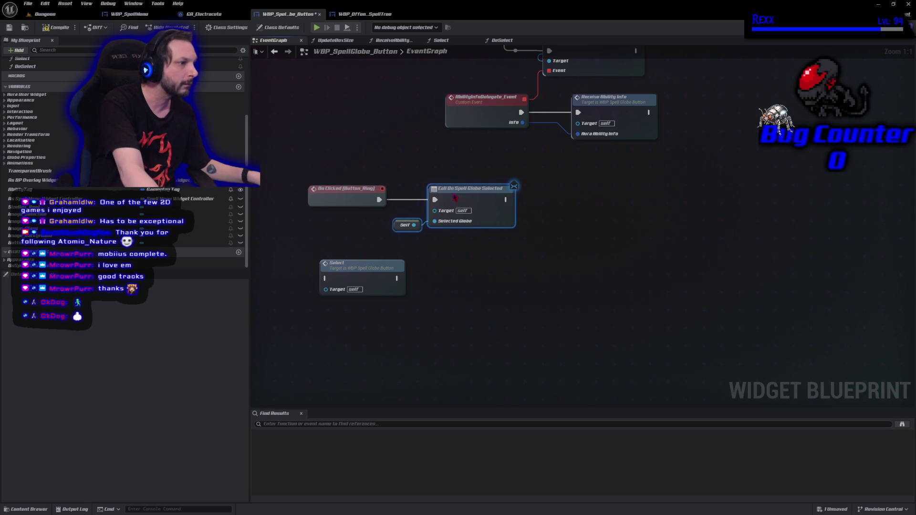
Step: Compile, delete the unused Select node, and save the button blueprint
{"action": "left_click", "coordinate": [47, 27]}
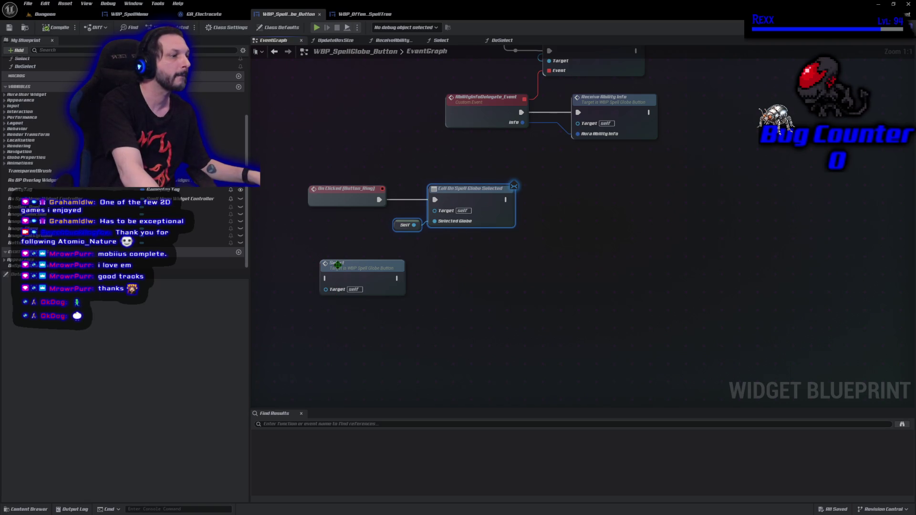
{"action": "left_click", "coordinate": [350, 292]}
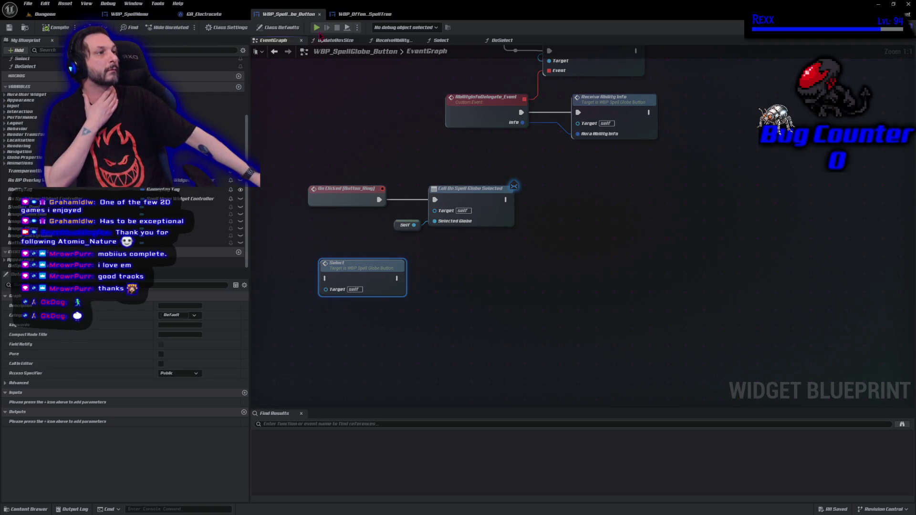
{"action": "left_click", "coordinate": [365, 14]}
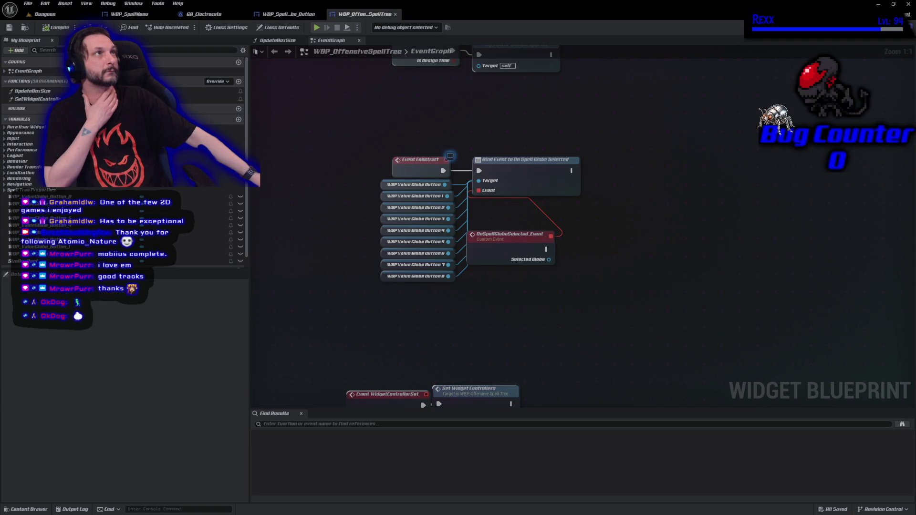
{"action": "left_click", "coordinate": [284, 14]}
{"action": "key", "text": "Delete"}
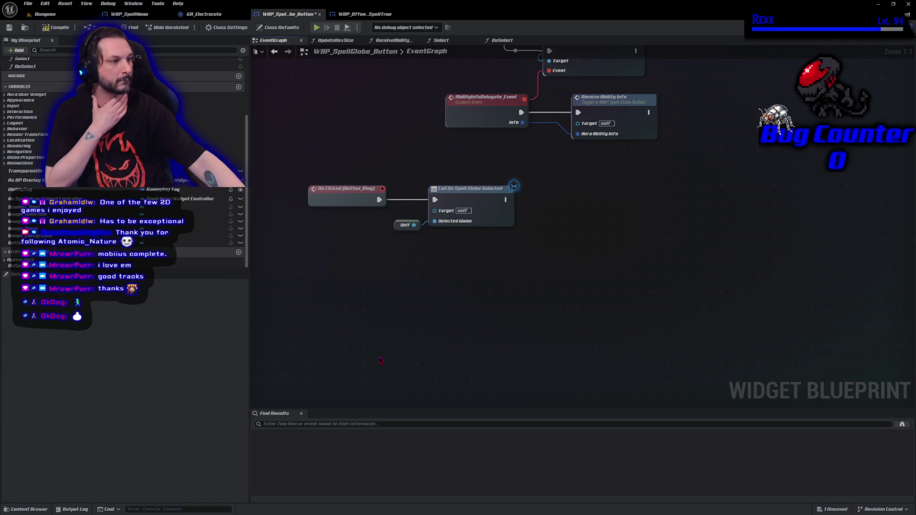
{"action": "key", "text": "ctrl+s"}
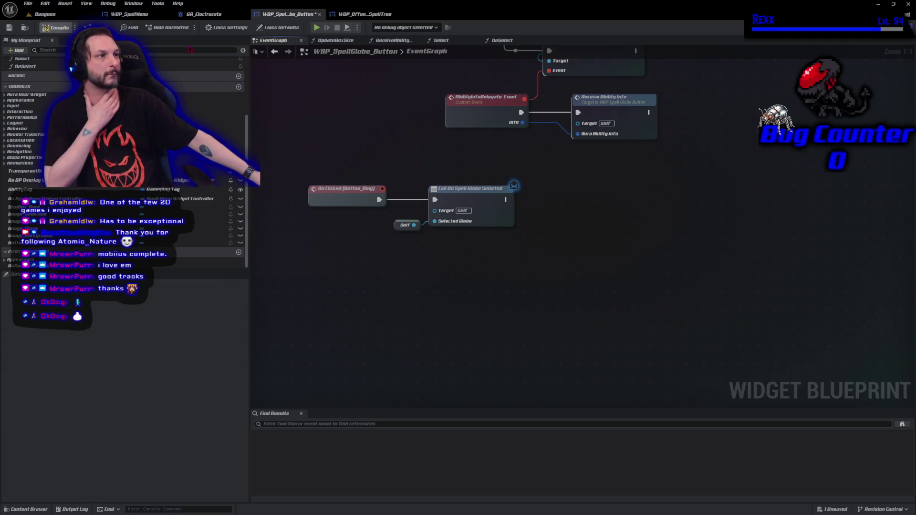
{"action": "left_click", "coordinate": [362, 14]}
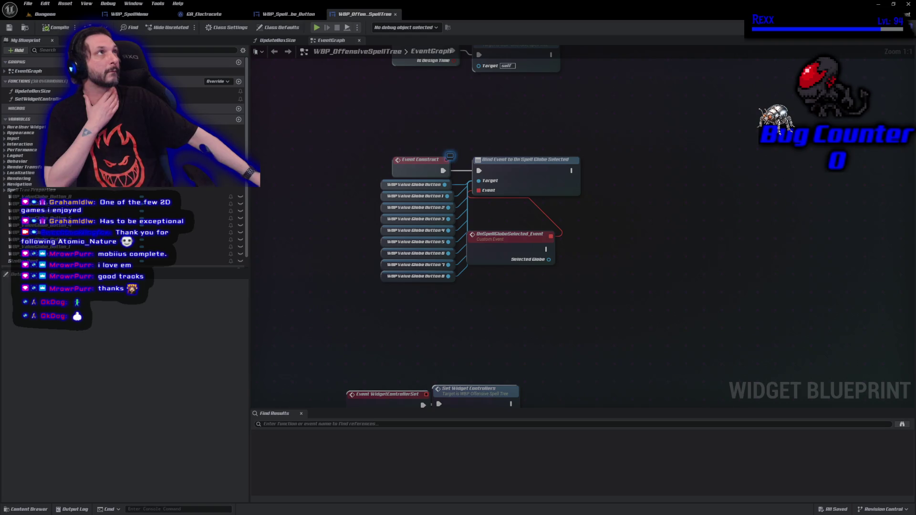
Step: From the first WBP Value Globe Button pin, add a De Select call via the 'dese' search
{"action": "left_click_drag", "start_coordinate": [444, 185], "coordinate": [595, 238]}
{"action": "type", "text": "dese"}
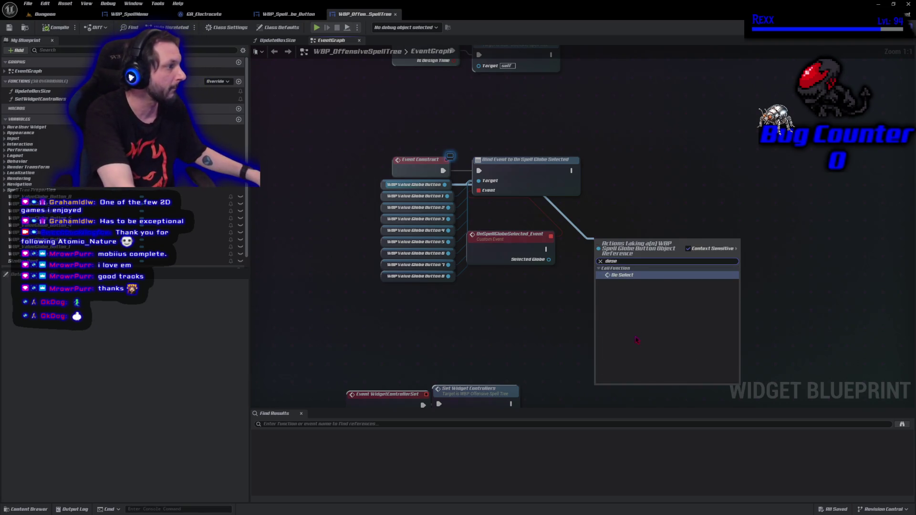
{"action": "key", "text": "Return"}
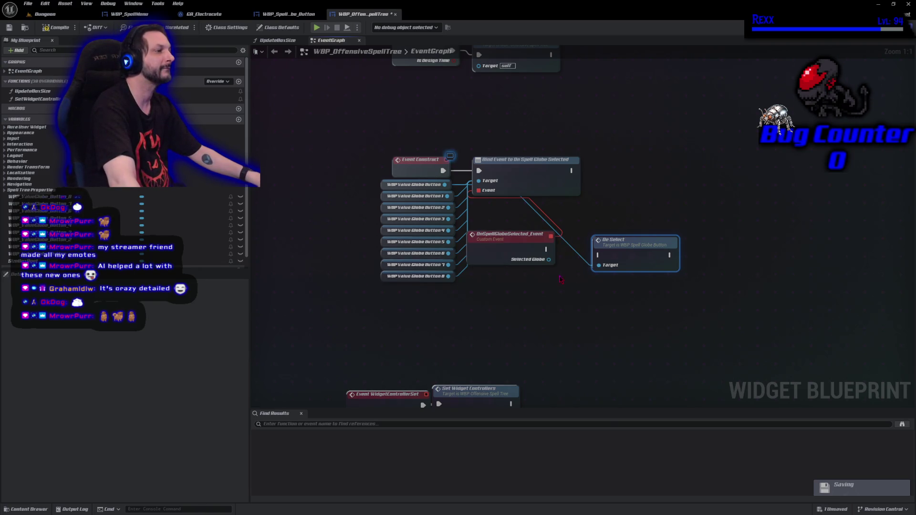
{"action": "mouse_move", "coordinate": [548, 249]}
{"action": "left_mouse_down"}
{"action": "mouse_move", "coordinate": [577, 260]}
{"action": "mouse_move", "coordinate": [618, 246]}
{"action": "mouse_move", "coordinate": [602, 246]}
{"action": "left_mouse_up"}
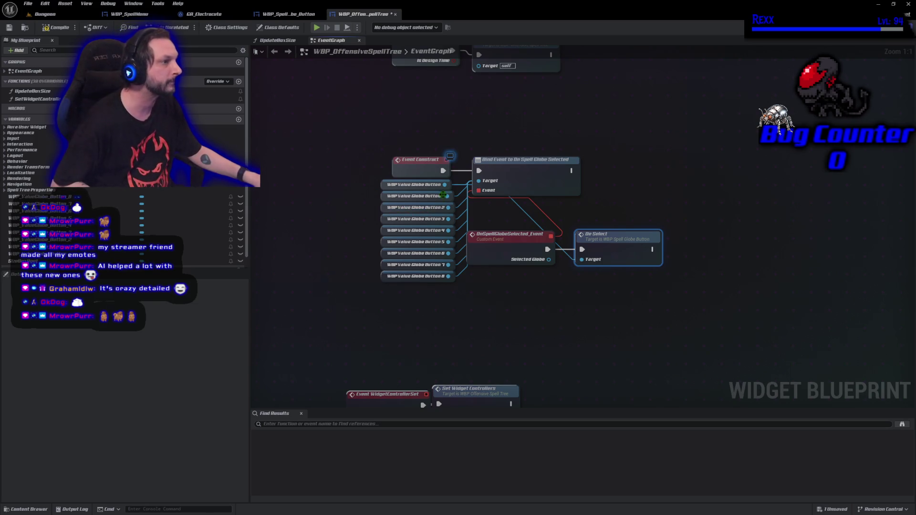
Step: Wire globe button references 0 through 8 into De Select's Target pin
{"action": "left_click_drag", "start_coordinate": [447, 196], "coordinate": [582, 260]}
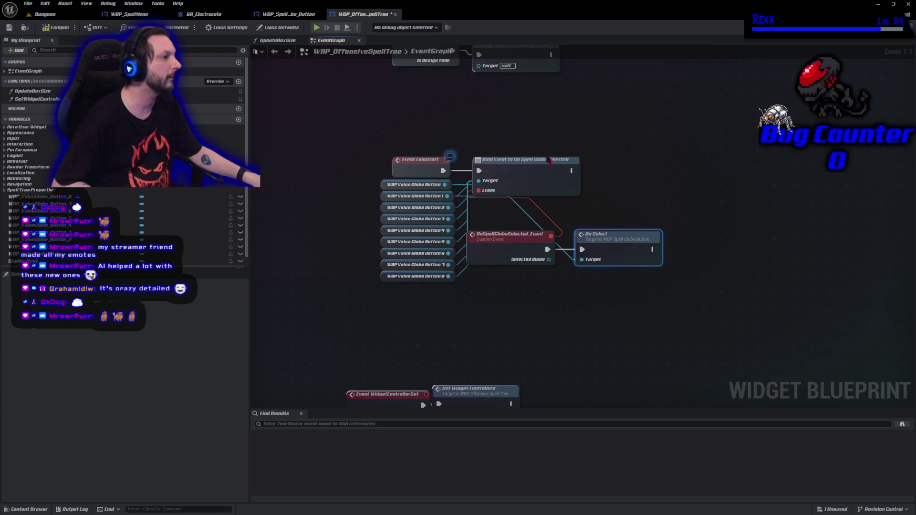
{"action": "left_click_drag", "start_coordinate": [613, 244], "coordinate": [647, 238]}
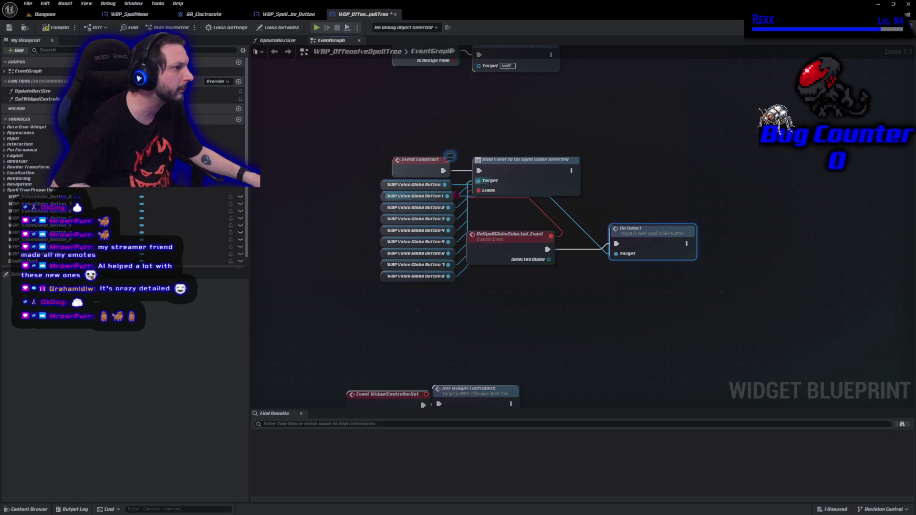
{"action": "mouse_move", "coordinate": [444, 184]}
{"action": "left_mouse_down"}
{"action": "mouse_move", "coordinate": [605, 260]}
{"action": "mouse_move", "coordinate": [616, 254]}
{"action": "mouse_move", "coordinate": [519, 224]}
{"action": "mouse_move", "coordinate": [598, 260]}
{"action": "mouse_move", "coordinate": [615, 256]}
{"action": "left_mouse_up"}
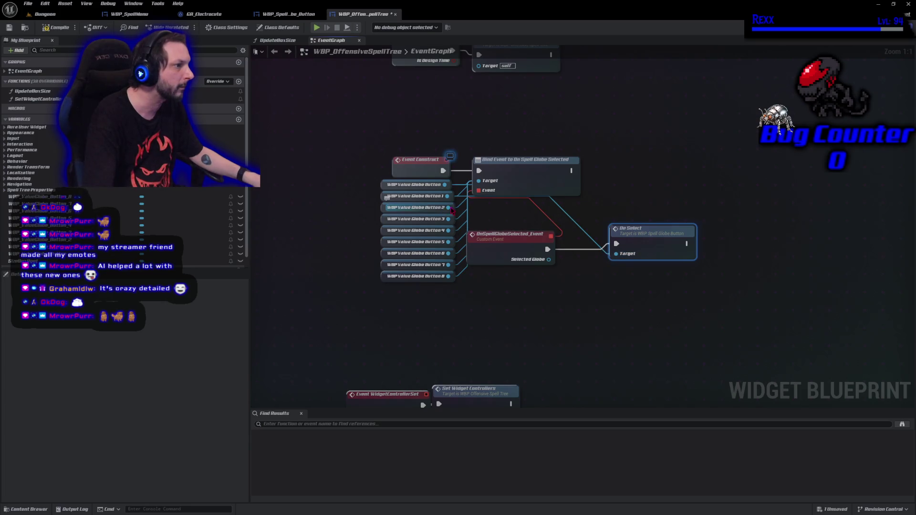
{"action": "mouse_move", "coordinate": [447, 207]}
{"action": "left_mouse_down"}
{"action": "mouse_move", "coordinate": [579, 254]}
{"action": "mouse_move", "coordinate": [623, 257]}
{"action": "left_mouse_up"}
{"action": "left_click_drag", "start_coordinate": [448, 219], "coordinate": [616, 253]}
{"action": "mouse_move", "coordinate": [448, 231]}
{"action": "left_mouse_down"}
{"action": "mouse_move", "coordinate": [594, 262]}
{"action": "mouse_move", "coordinate": [615, 254]}
{"action": "left_mouse_up"}
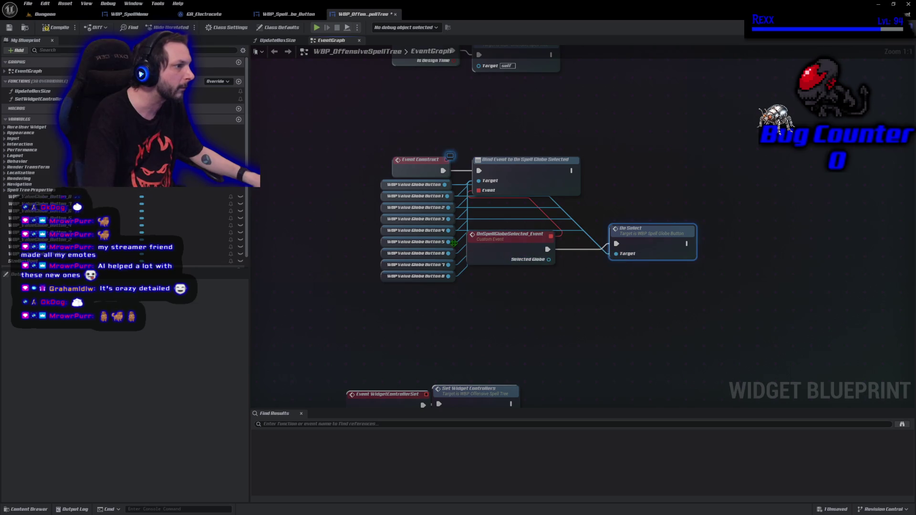
{"action": "mouse_move", "coordinate": [449, 242]}
{"action": "left_mouse_down"}
{"action": "mouse_move", "coordinate": [572, 265]}
{"action": "mouse_move", "coordinate": [616, 254]}
{"action": "mouse_move", "coordinate": [555, 267]}
{"action": "mouse_move", "coordinate": [616, 253]}
{"action": "left_mouse_up"}
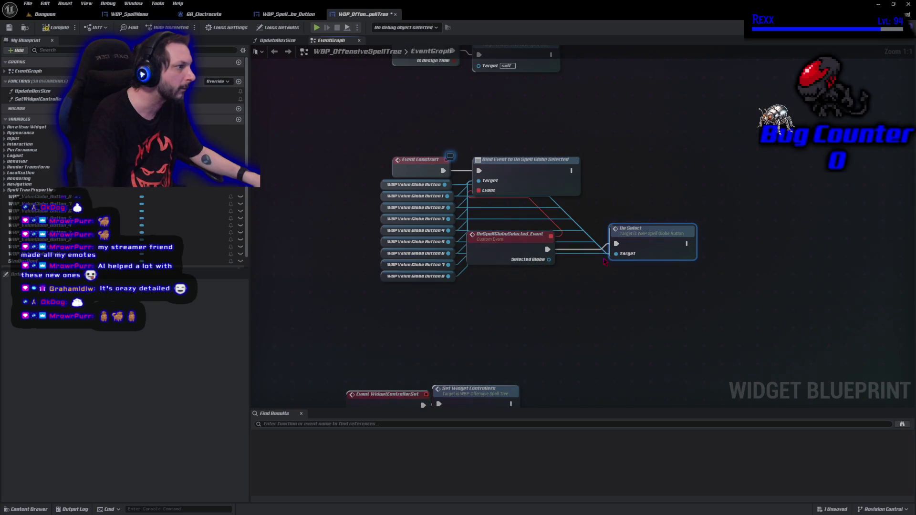
{"action": "mouse_move", "coordinate": [449, 264]}
{"action": "left_mouse_down"}
{"action": "mouse_move", "coordinate": [565, 274]}
{"action": "mouse_move", "coordinate": [616, 254]}
{"action": "left_mouse_up"}
{"action": "left_click_drag", "start_coordinate": [459, 279], "coordinate": [616, 253]}
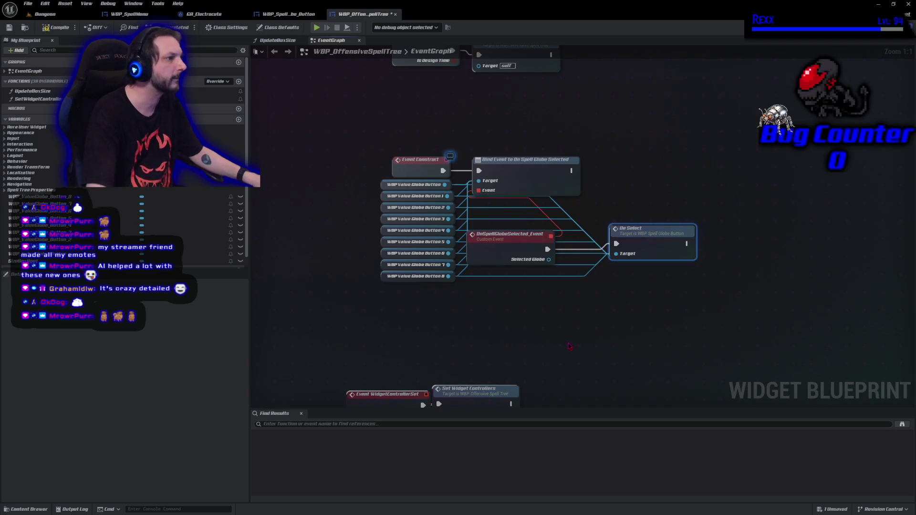
Step: Compile and save the offensive spell tree
{"action": "left_click", "coordinate": [52, 28]}
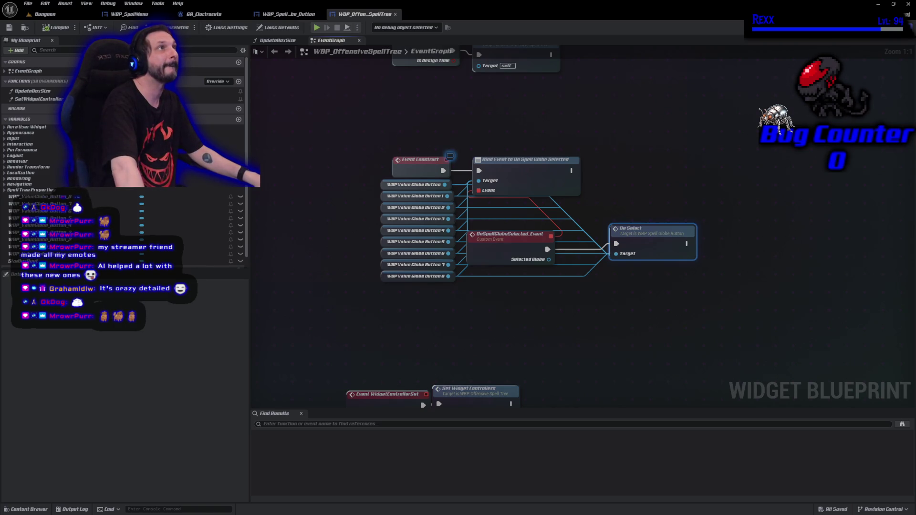
{"action": "scroll", "coordinate": [120, 220], "scroll_direction": "down", "scroll_amount": 1}
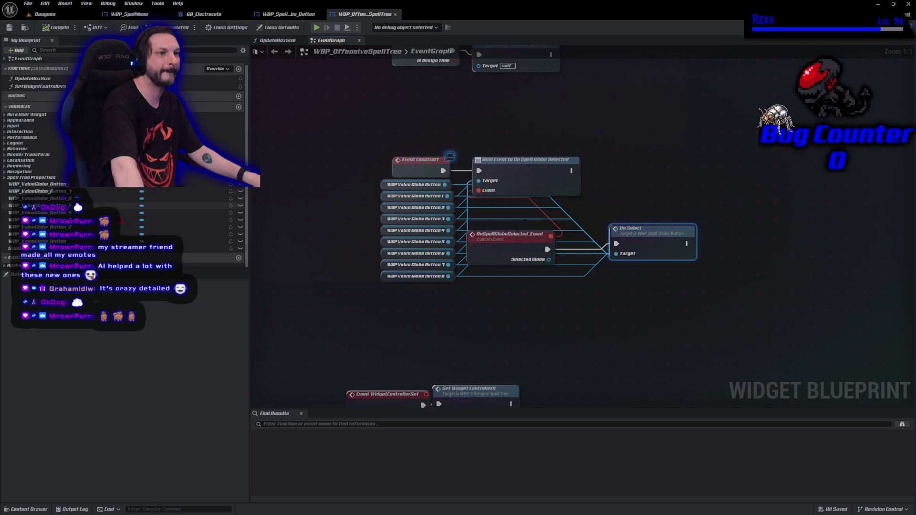
{"action": "scroll", "coordinate": [120, 220], "scroll_direction": "up", "scroll_amount": 1}
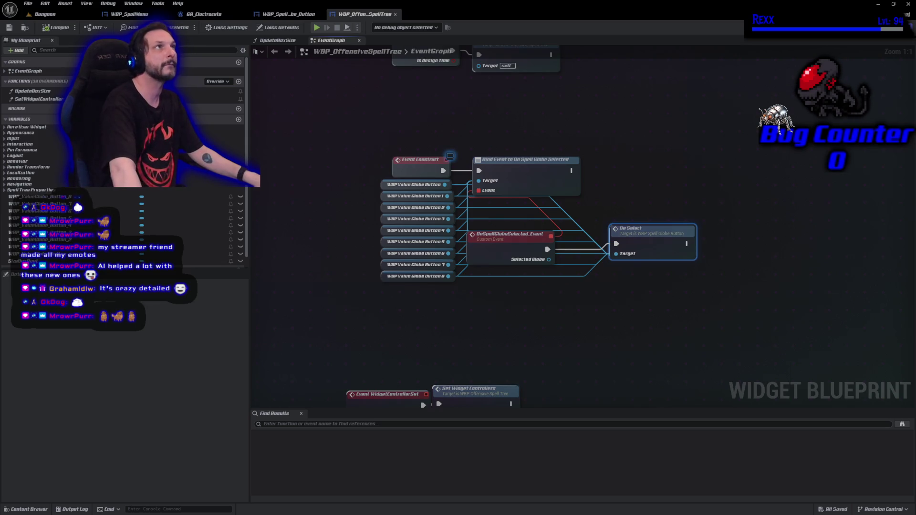
Step: Add a Select call on Selected Globe that runs right after De Select
{"action": "mouse_move", "coordinate": [549, 259]}
{"action": "left_mouse_down"}
{"action": "mouse_move", "coordinate": [787, 281]}
{"action": "mouse_move", "coordinate": [712, 262]}
{"action": "left_mouse_up"}
{"action": "type", "text": "select"}
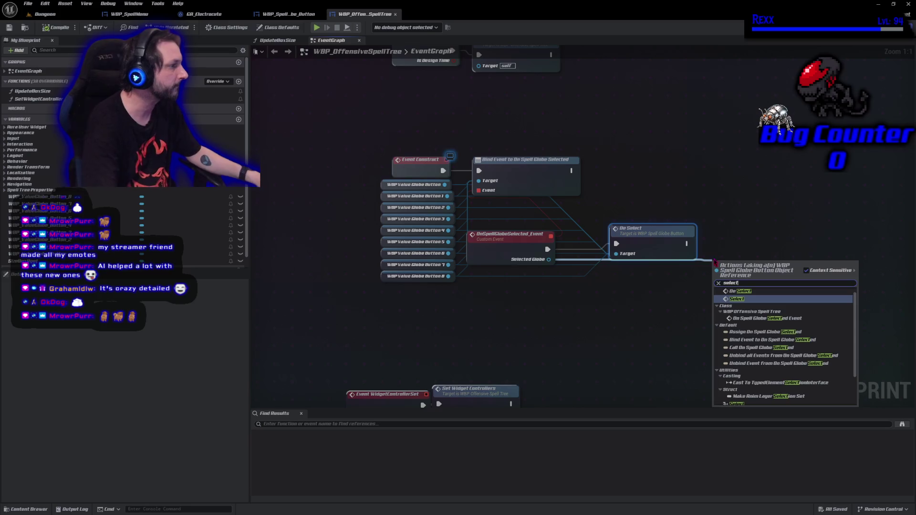
{"action": "key", "text": "Return"}
{"action": "left_click_drag", "start_coordinate": [687, 244], "coordinate": [714, 272]}
{"action": "key", "text": "Escape"}
{"action": "mouse_move", "coordinate": [688, 244]}
{"action": "left_mouse_down"}
{"action": "mouse_move", "coordinate": [711, 261]}
{"action": "mouse_move", "coordinate": [713, 278]}
{"action": "mouse_move", "coordinate": [727, 241]}
{"action": "left_mouse_up"}
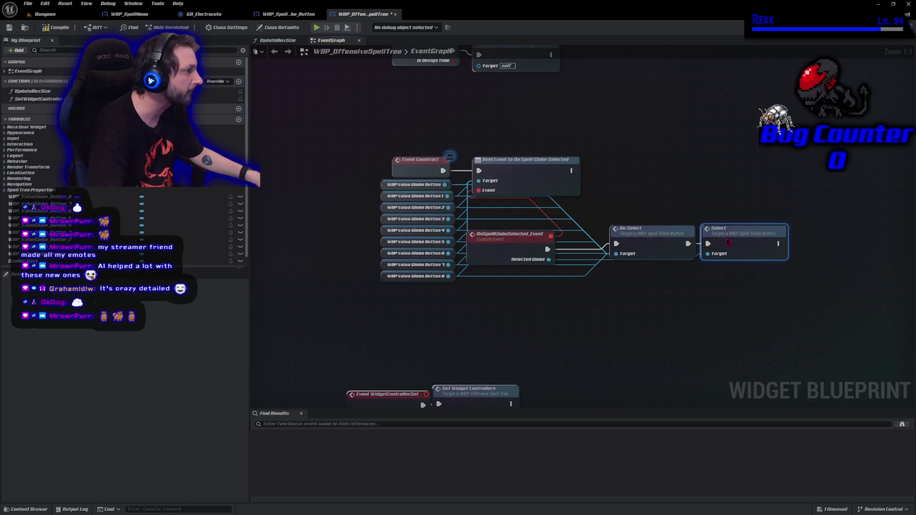
Step: Compile the offensive spell tree and return to the Dungeon level
{"action": "left_click", "coordinate": [55, 27]}
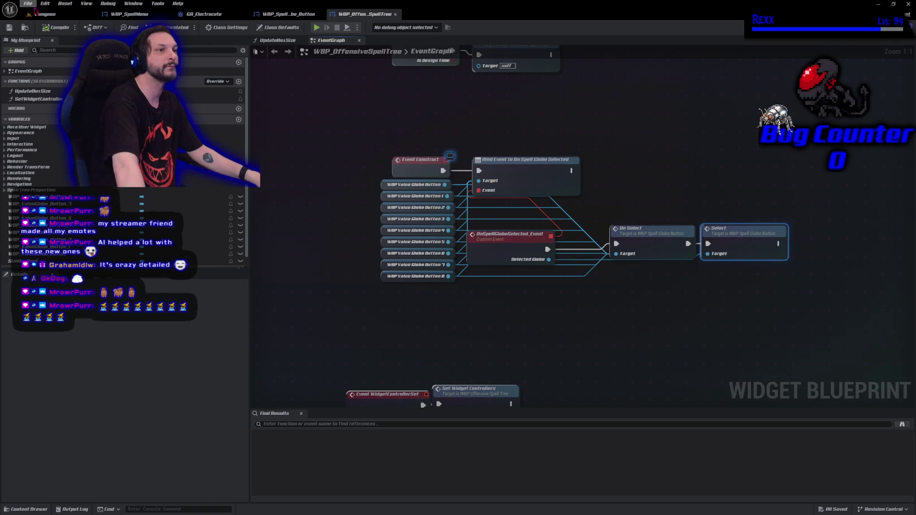
{"action": "key", "text": "alt+f"}
{"action": "key", "text": "Escape"}
{"action": "key", "text": "Escape"}
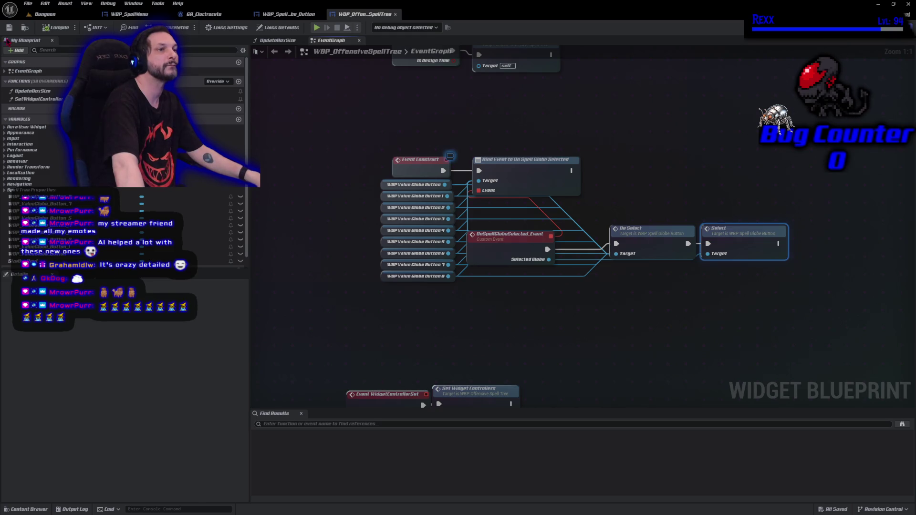
{"action": "left_click", "coordinate": [48, 14]}
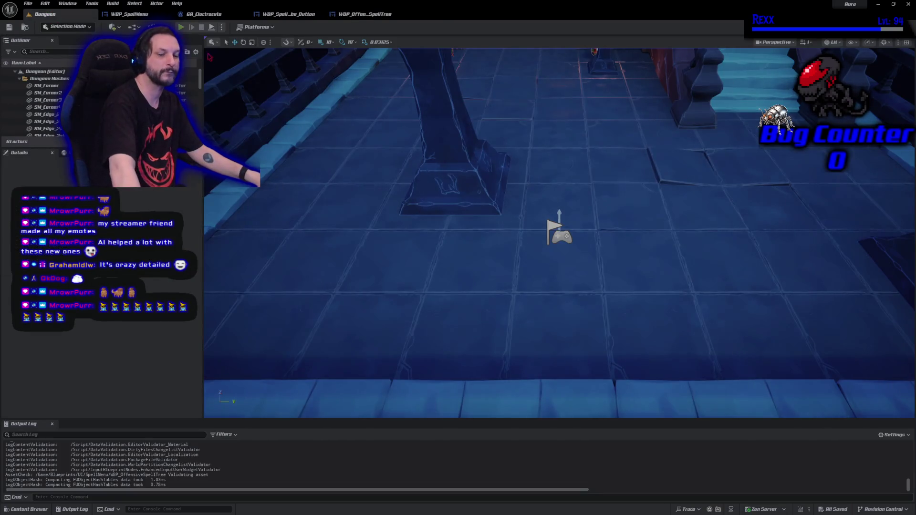
{"action": "left_click", "coordinate": [182, 27]}
{"action": "left_click", "coordinate": [816, 400]}
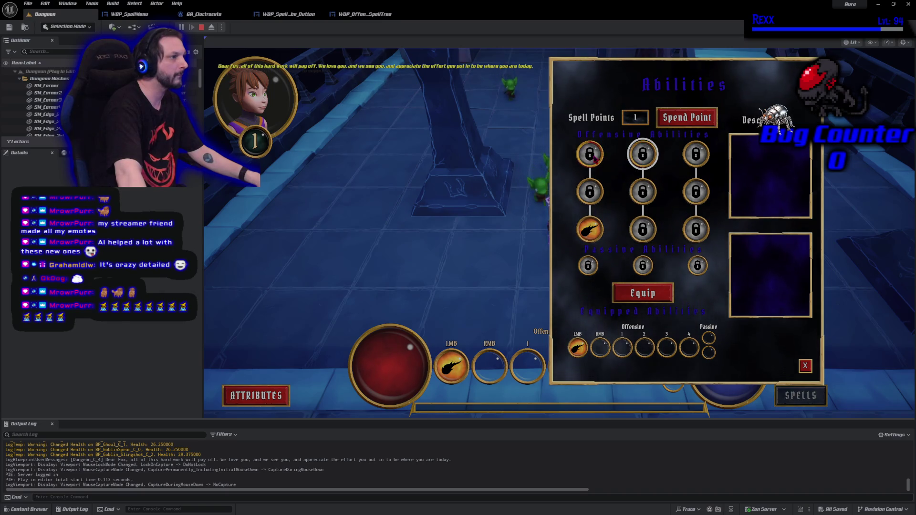
{"action": "left_click", "coordinate": [805, 366]}
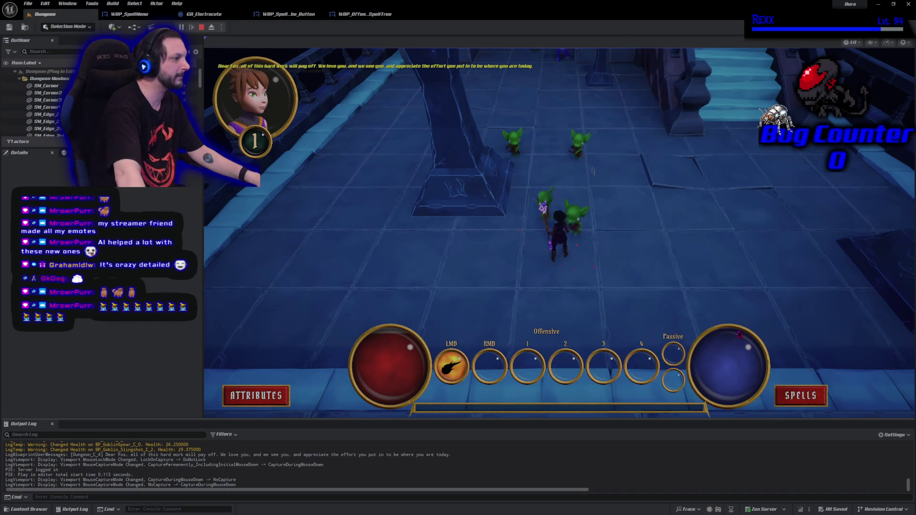
{"action": "left_click", "coordinate": [202, 28]}
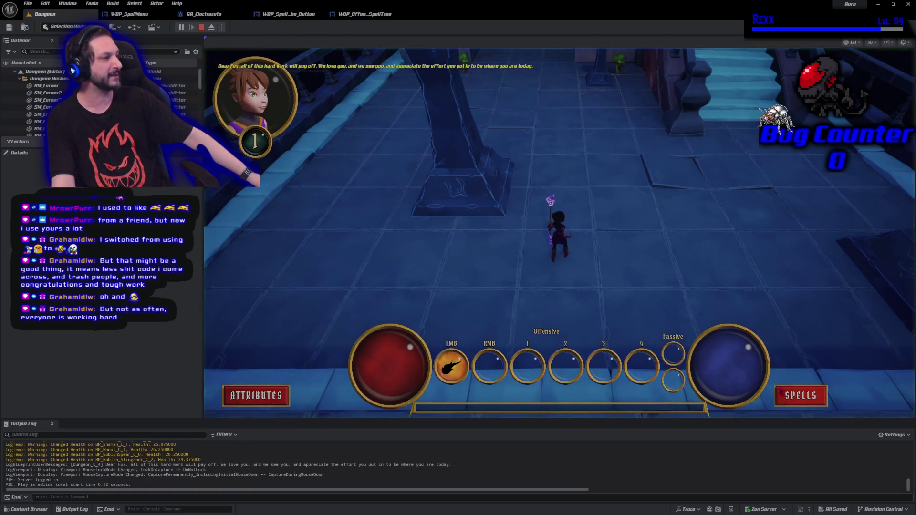
Step: In play, select the right-middle, centre and bottom-right offensive globes, then restart the session
{"action": "left_click", "coordinate": [801, 395]}
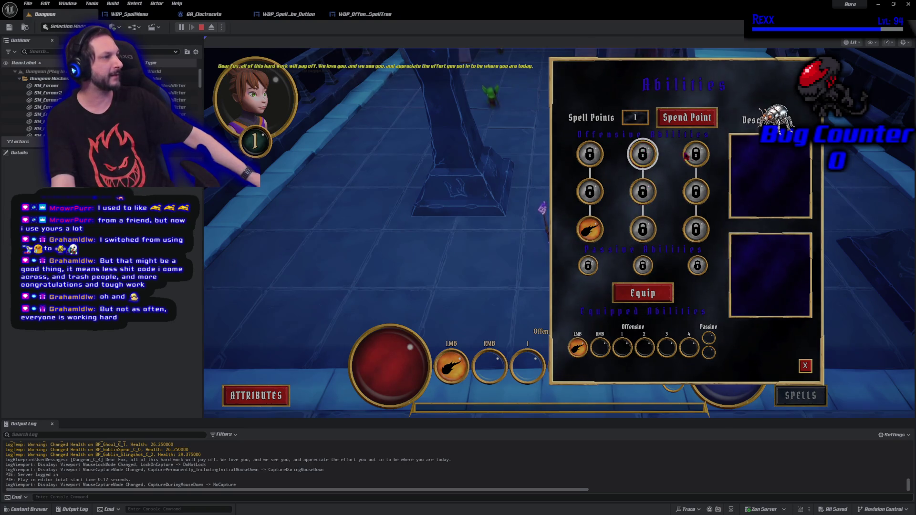
{"action": "left_click", "coordinate": [698, 194]}
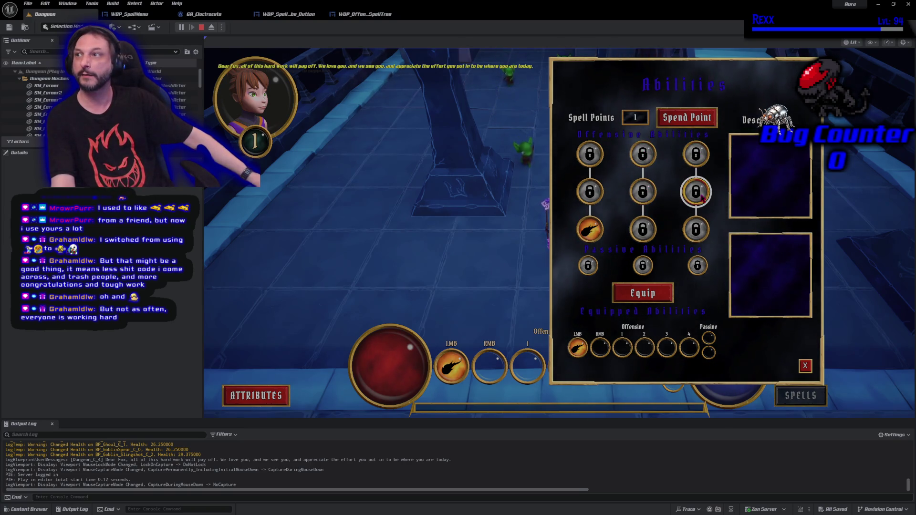
{"action": "left_click", "coordinate": [648, 199]}
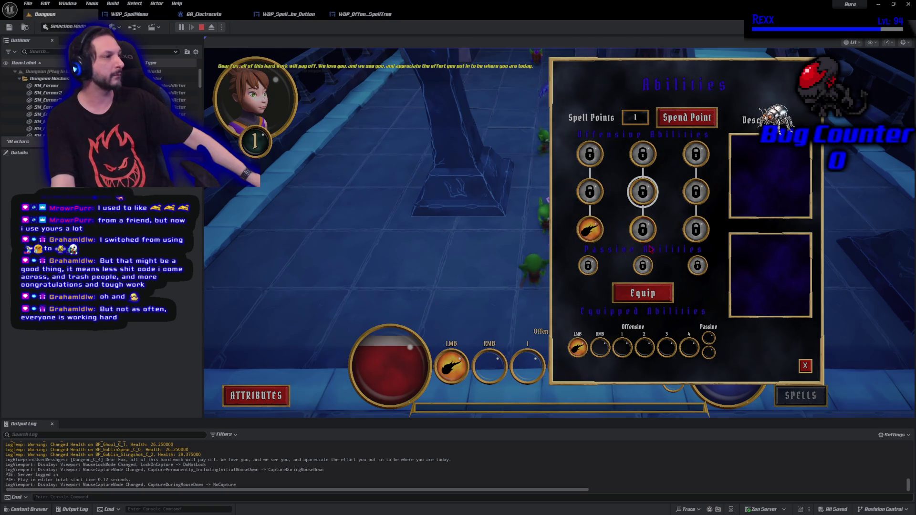
{"action": "left_click", "coordinate": [695, 229]}
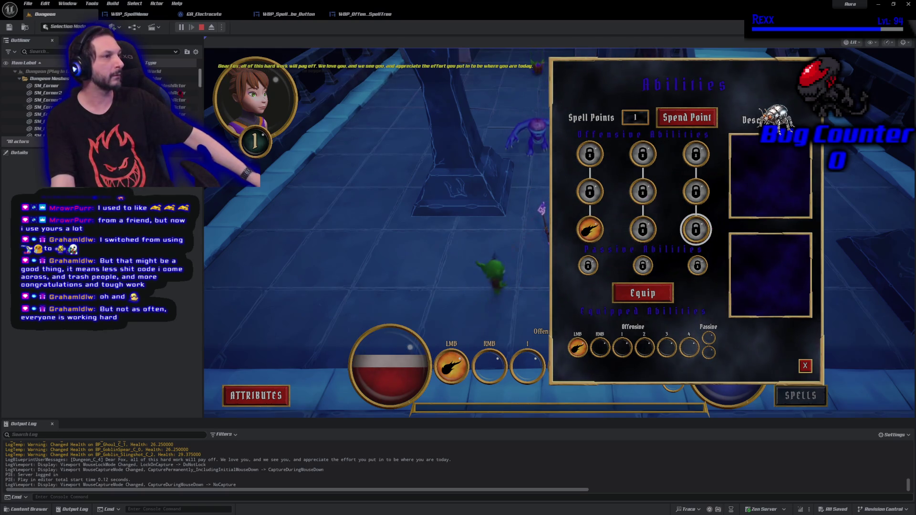
{"action": "key", "text": "Escape"}
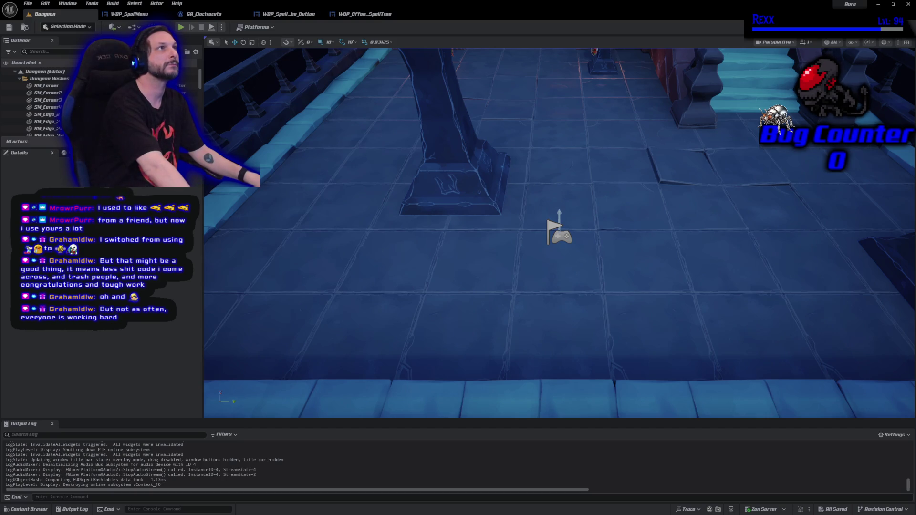
{"action": "key", "text": "alt+p"}
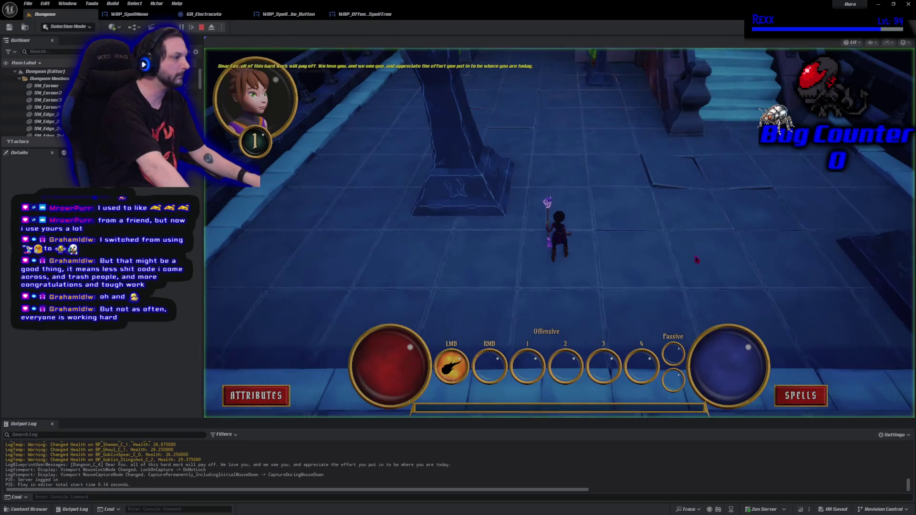
Step: Open the in-game spell menu, close the Abilities menu, and stop playing
{"action": "left_click", "coordinate": [800, 396]}
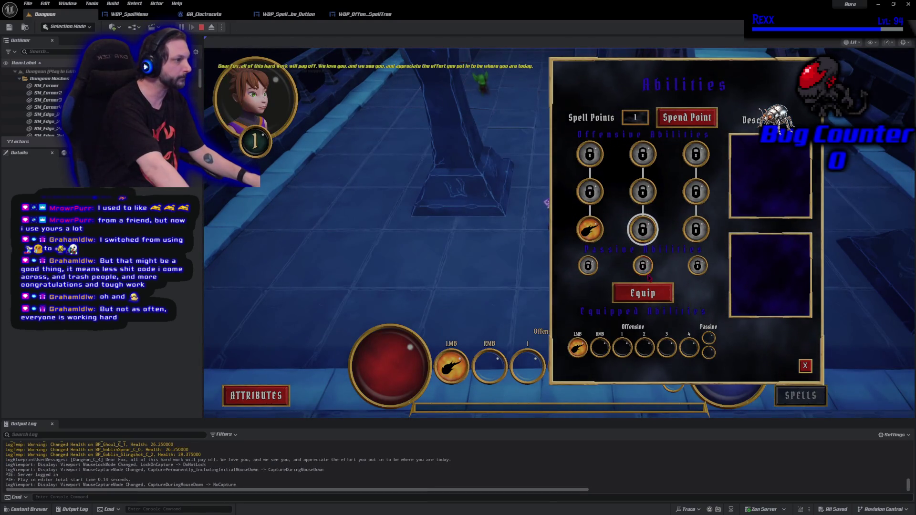
{"action": "left_click", "coordinate": [804, 371]}
{"action": "key", "text": "Escape"}
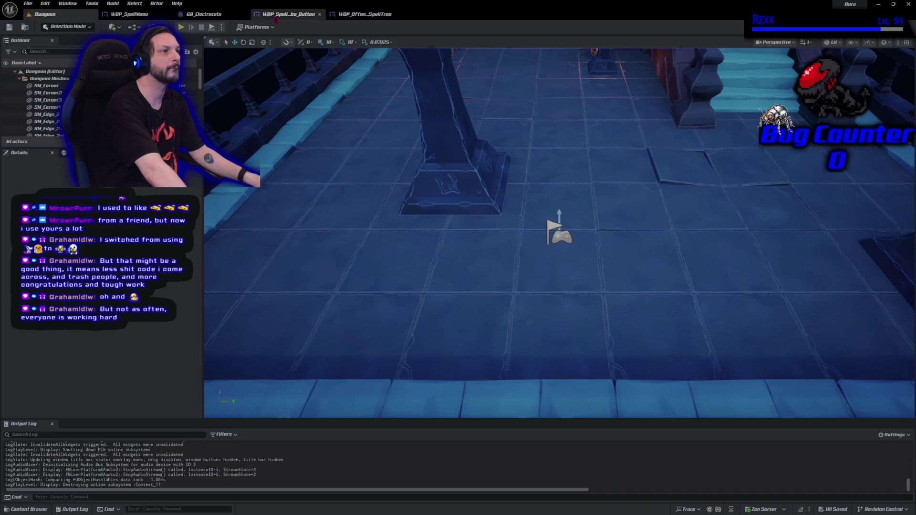
Step: Open WBP_PassiveSpellTree for editing from the WBP_SpellMenu widget
{"action": "left_click", "coordinate": [128, 14]}
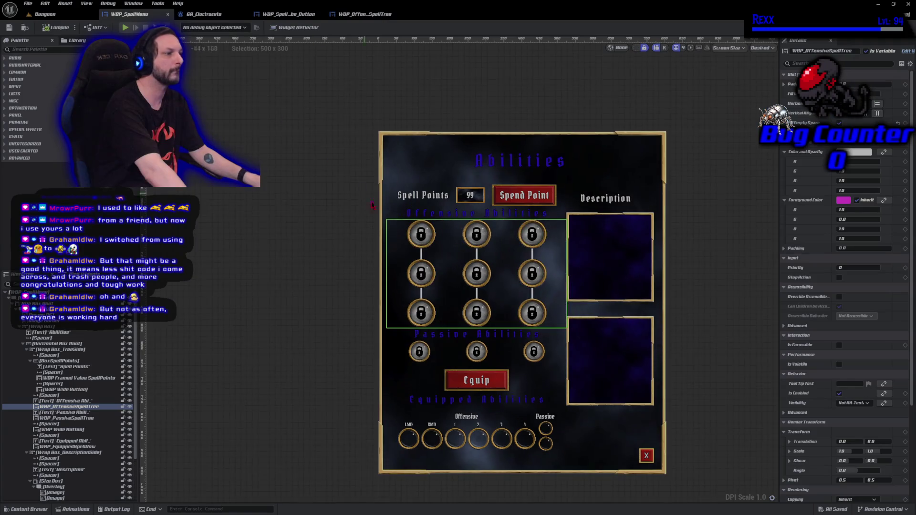
{"action": "left_click", "coordinate": [459, 351]}
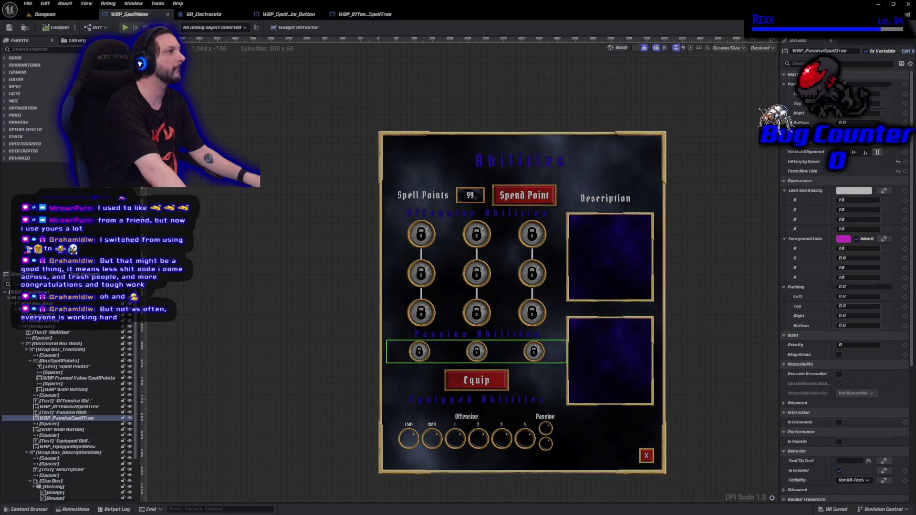
{"action": "left_click", "coordinate": [908, 50]}
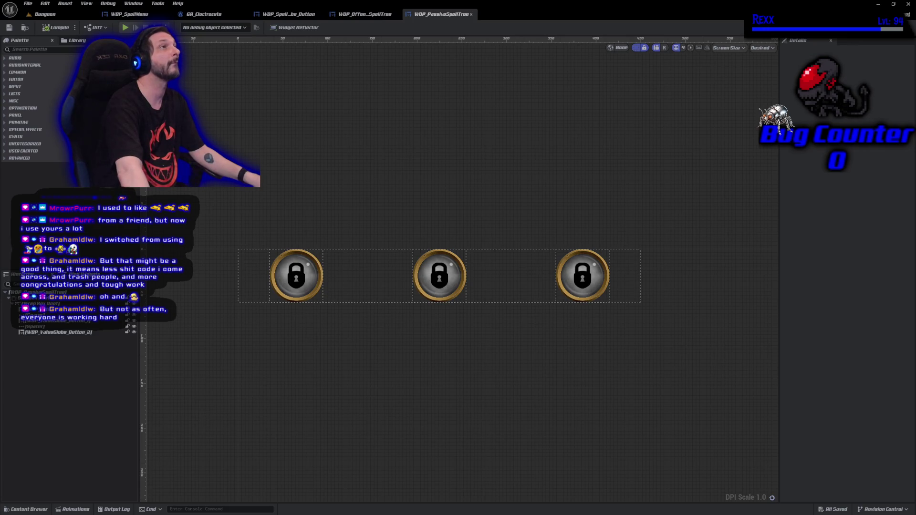
Step: Mark the third passive spell globe button as Is Variable and show the Graph
{"action": "left_click", "coordinate": [287, 287]}
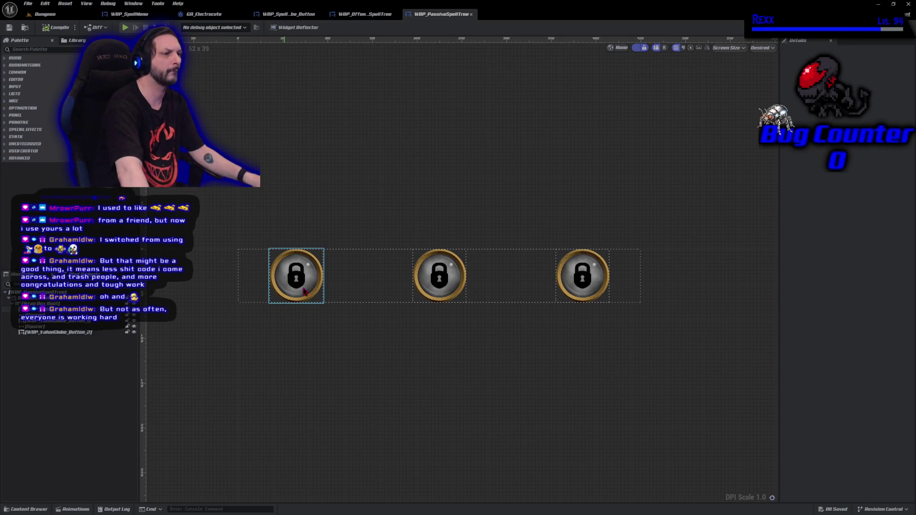
{"action": "left_click", "coordinate": [439, 281], "text": "ctrl"}
{"action": "left_click", "coordinate": [577, 282], "text": "ctrl"}
{"action": "left_click", "coordinate": [860, 51]}
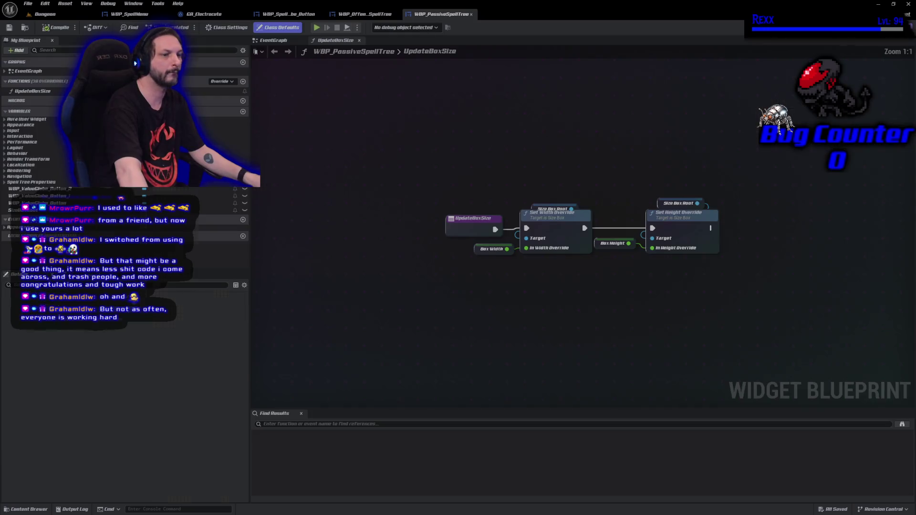
{"action": "left_click", "coordinate": [897, 28]}
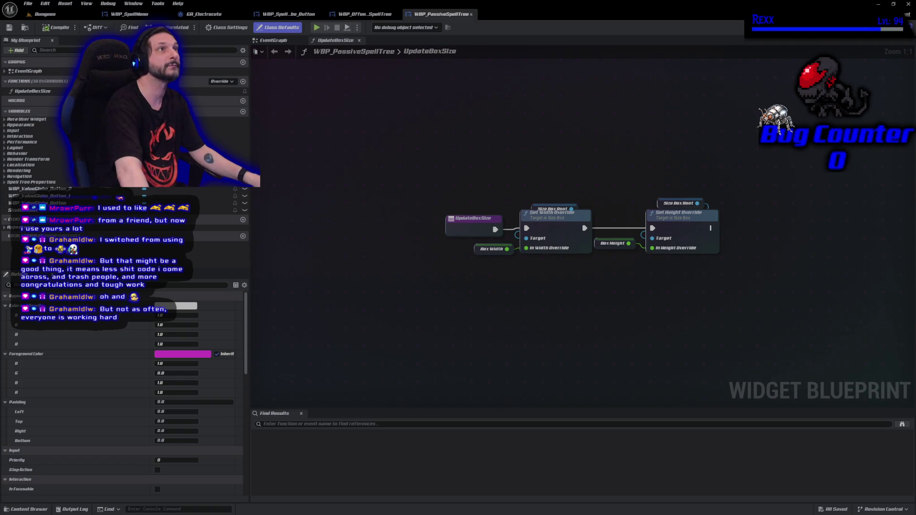
Step: Delete the unused Event Tick from WBP_PassiveSpellTree's event graph
{"action": "left_click", "coordinate": [282, 40]}
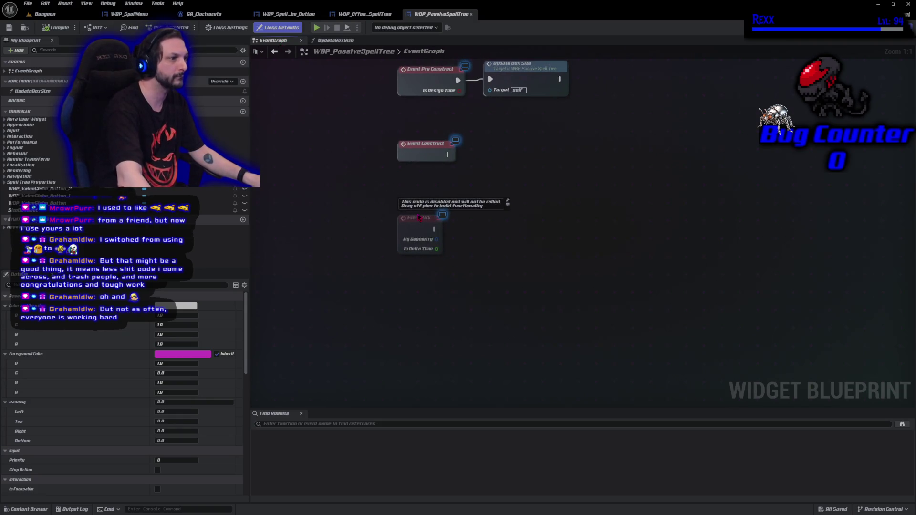
{"action": "left_click", "coordinate": [419, 218]}
{"action": "key", "text": "Delete"}
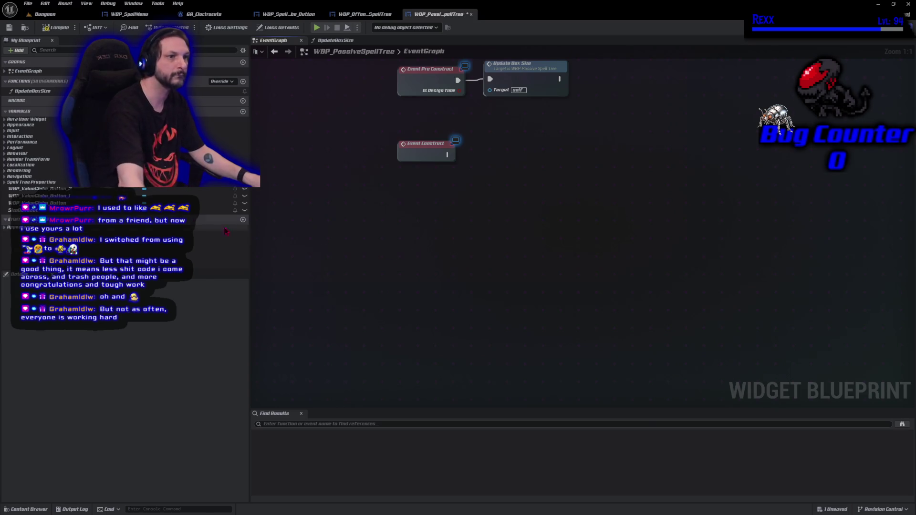
Step: Add getters for WBP_ValueGlobe_Button 0, 1 and 2 to the graph
{"action": "left_click_drag", "start_coordinate": [205, 203], "coordinate": [413, 187]}
{"action": "mouse_move", "coordinate": [72, 196]}
{"action": "left_mouse_down"}
{"action": "mouse_move", "coordinate": [341, 218]}
{"action": "mouse_move", "coordinate": [405, 210]}
{"action": "mouse_move", "coordinate": [410, 197]}
{"action": "left_mouse_up"}
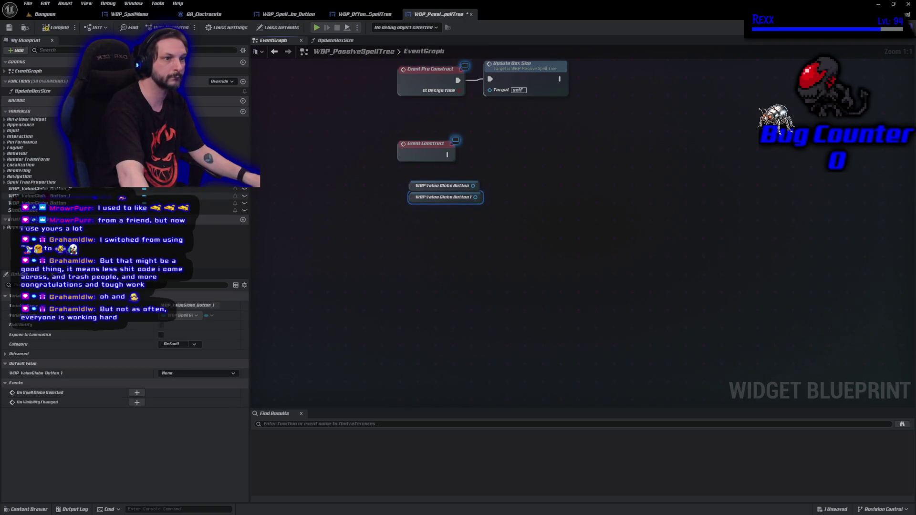
{"action": "mouse_move", "coordinate": [52, 188]}
{"action": "left_mouse_down"}
{"action": "mouse_move", "coordinate": [323, 244]}
{"action": "mouse_move", "coordinate": [422, 213]}
{"action": "mouse_move", "coordinate": [413, 210]}
{"action": "left_mouse_up"}
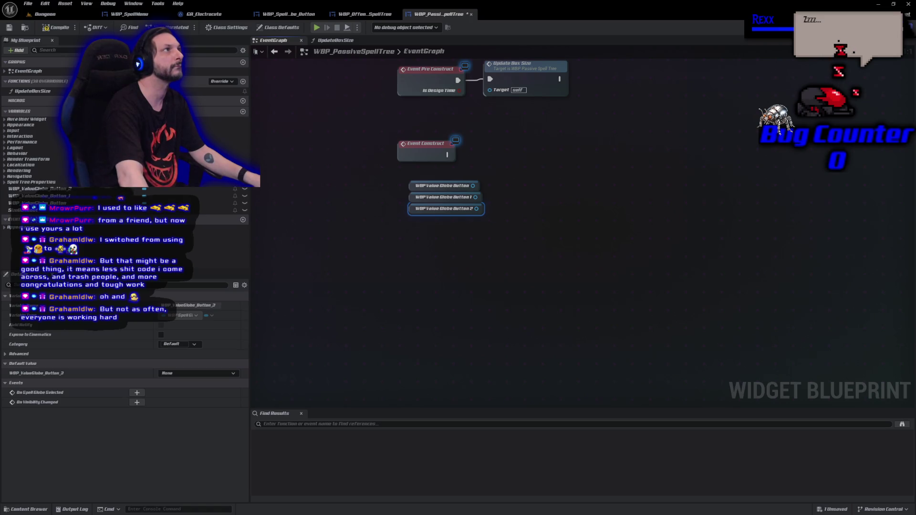
Step: On Event Construct, bind all three buttons' On Spell Globe Selected to a new custom event, then compile
{"action": "left_click_drag", "start_coordinate": [473, 185], "coordinate": [504, 176]}
{"action": "type", "text": "assi"}
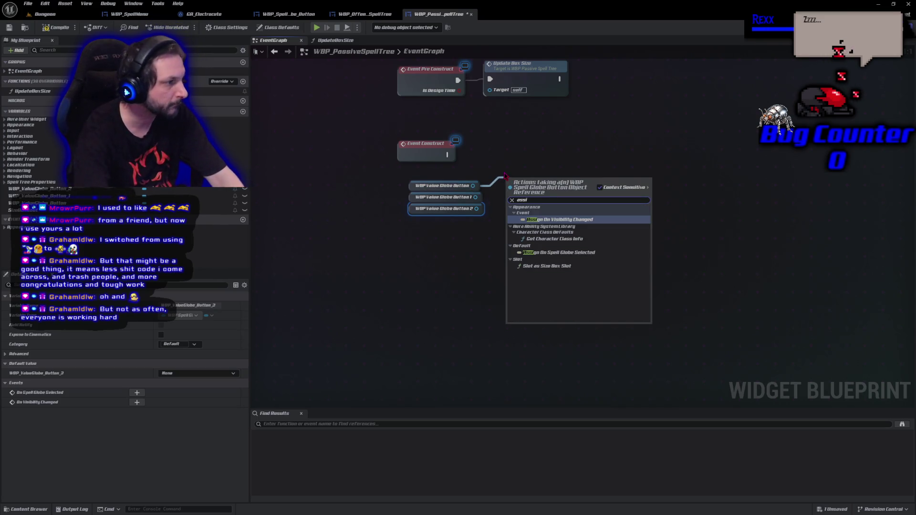
{"action": "type", "text": "gn"}
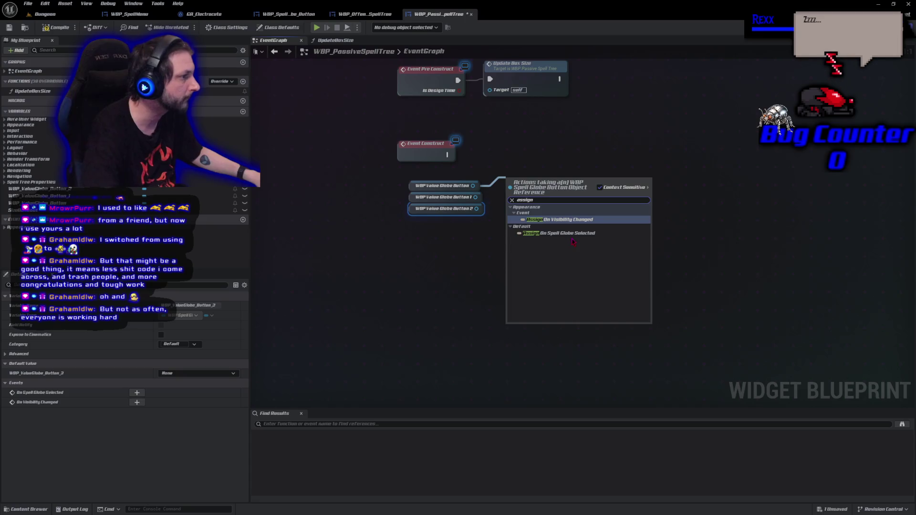
{"action": "left_click", "coordinate": [570, 234]}
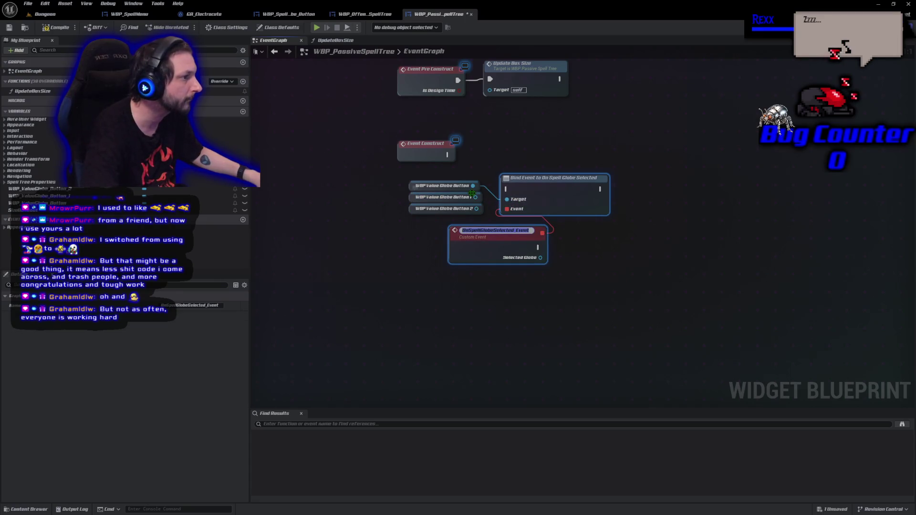
{"action": "left_click_drag", "start_coordinate": [475, 197], "coordinate": [512, 209]}
{"action": "mouse_move", "coordinate": [447, 155]}
{"action": "left_mouse_down"}
{"action": "mouse_move", "coordinate": [507, 190]}
{"action": "mouse_move", "coordinate": [559, 158]}
{"action": "mouse_move", "coordinate": [594, 158]}
{"action": "left_mouse_up"}
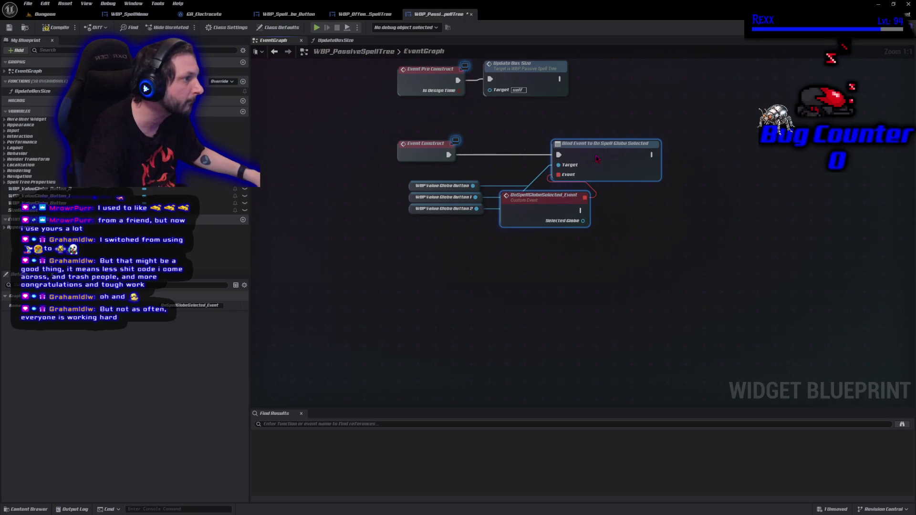
{"action": "mouse_move", "coordinate": [548, 201]}
{"action": "left_mouse_down"}
{"action": "mouse_move", "coordinate": [548, 232]}
{"action": "mouse_move", "coordinate": [494, 243]}
{"action": "left_mouse_up"}
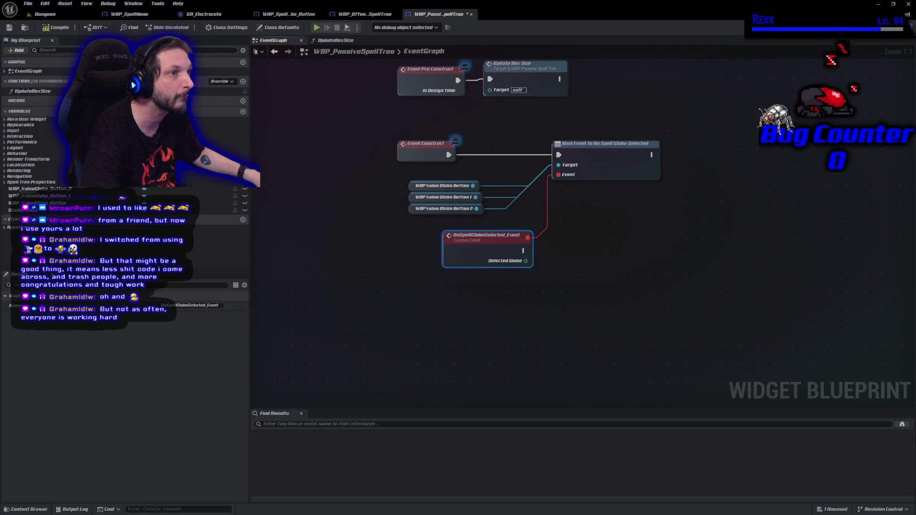
{"action": "left_click", "coordinate": [59, 28]}
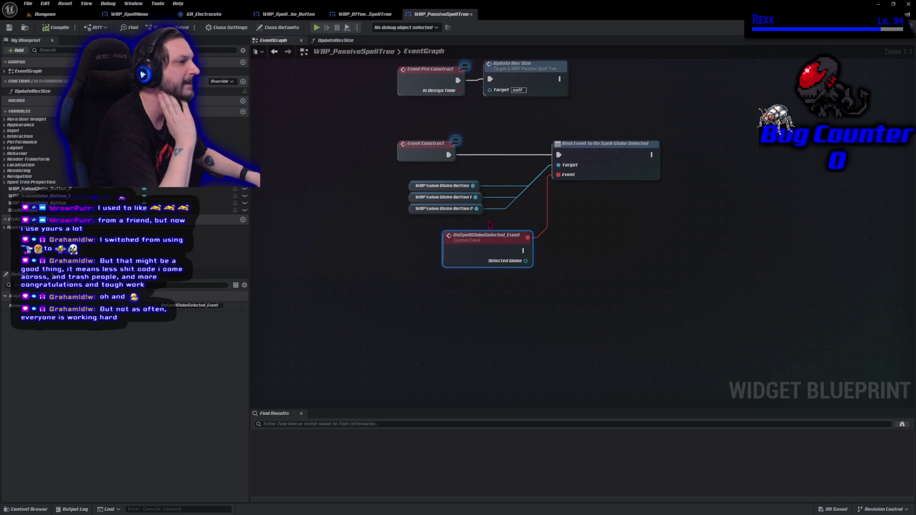
Step: Have the custom event call De Select on value globe buttons 0, 1 and 2
{"action": "mouse_move", "coordinate": [473, 185]}
{"action": "left_mouse_down"}
{"action": "mouse_move", "coordinate": [591, 246]}
{"action": "mouse_move", "coordinate": [578, 237]}
{"action": "left_mouse_up"}
{"action": "type", "text": "desel"}
{"action": "left_click", "coordinate": [620, 277]}
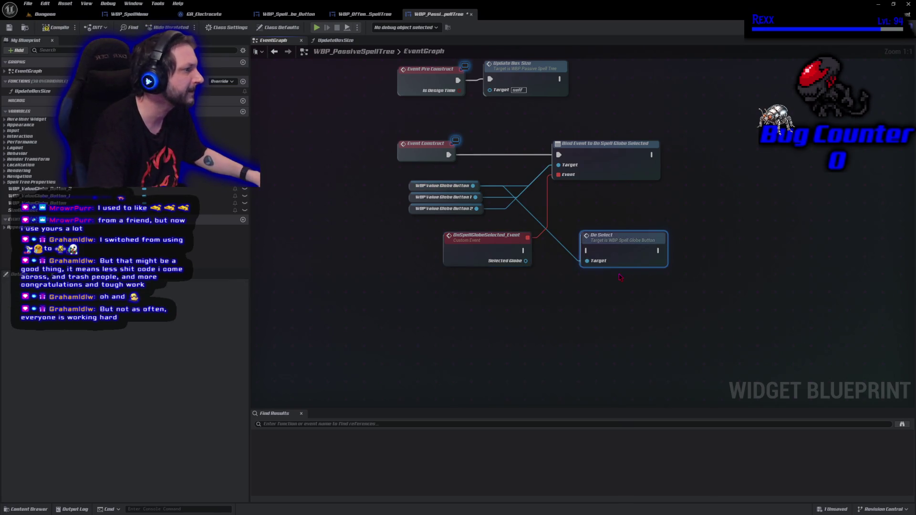
{"action": "left_click_drag", "start_coordinate": [476, 197], "coordinate": [585, 261]}
{"action": "left_click_drag", "start_coordinate": [476, 209], "coordinate": [587, 262]}
{"action": "left_click_drag", "start_coordinate": [524, 251], "coordinate": [587, 251]}
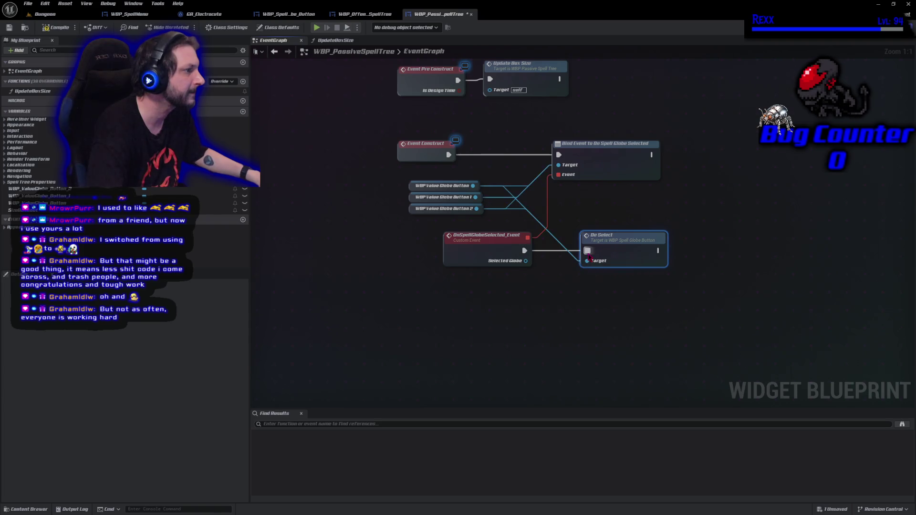
Step: Call Select on the Selected Globe right after De Select, then compile and save
{"action": "left_click_drag", "start_coordinate": [525, 261], "coordinate": [572, 302]}
{"action": "type", "text": "se"}
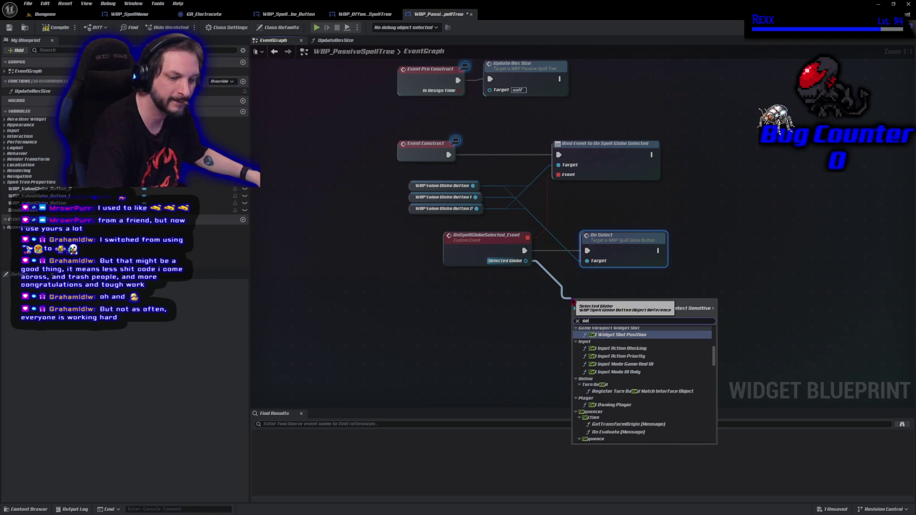
{"action": "type", "text": "l"}
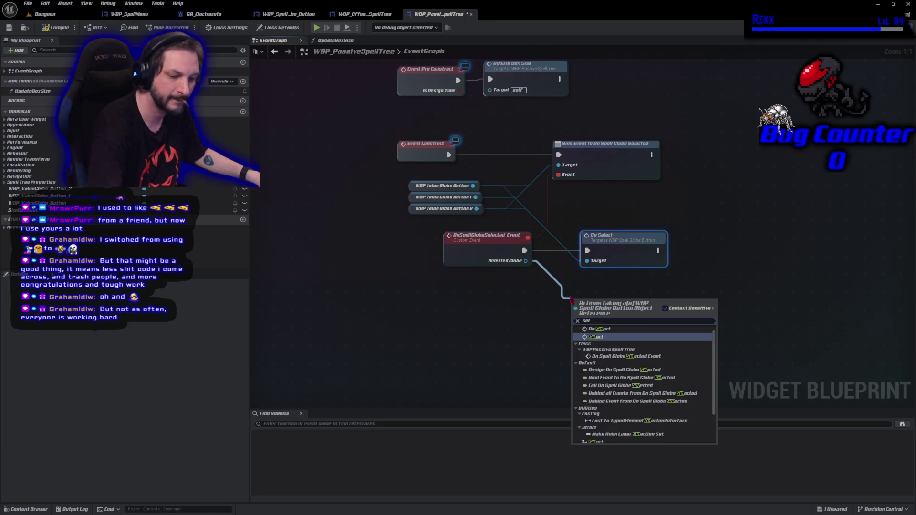
{"action": "type", "text": "ect"}
{"action": "scroll", "coordinate": [643, 437], "scroll_direction": "down", "scroll_amount": 3}
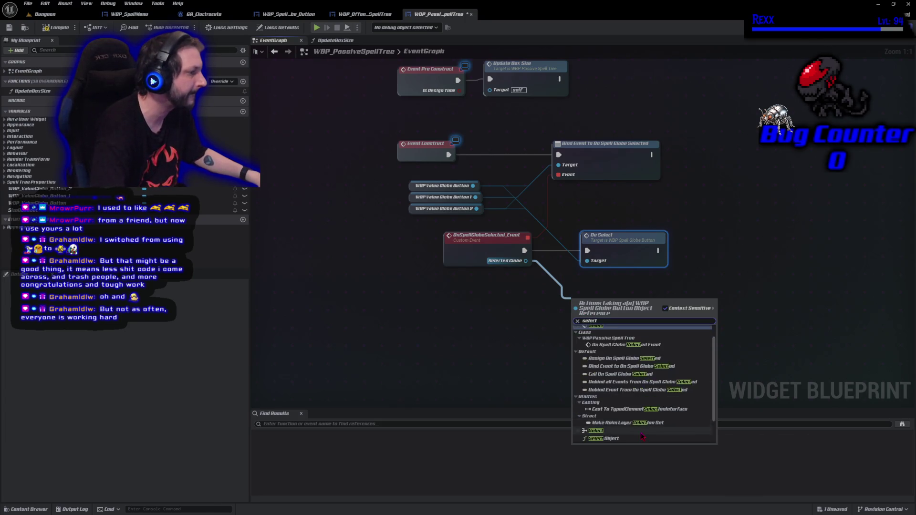
{"action": "scroll", "coordinate": [620, 420], "scroll_direction": "up", "scroll_amount": 3}
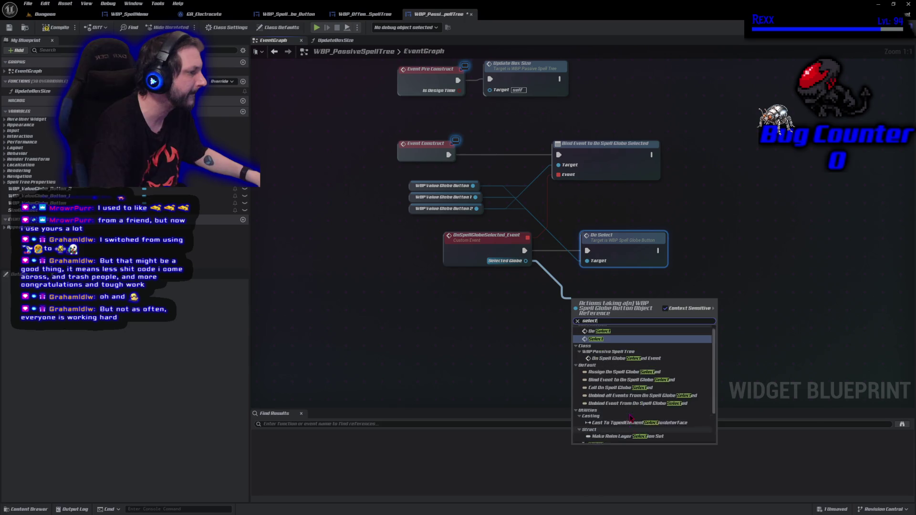
{"action": "left_click", "coordinate": [603, 342]}
{"action": "mouse_move", "coordinate": [606, 315]}
{"action": "left_mouse_down"}
{"action": "mouse_move", "coordinate": [668, 267]}
{"action": "mouse_move", "coordinate": [711, 254]}
{"action": "mouse_move", "coordinate": [677, 260]}
{"action": "mouse_move", "coordinate": [685, 250]}
{"action": "mouse_move", "coordinate": [627, 240]}
{"action": "left_mouse_up"}
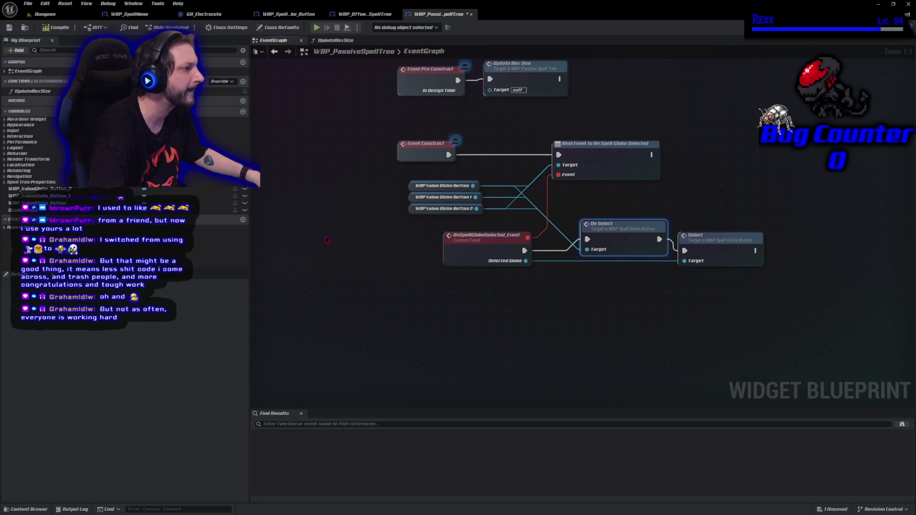
{"action": "left_click", "coordinate": [56, 29]}
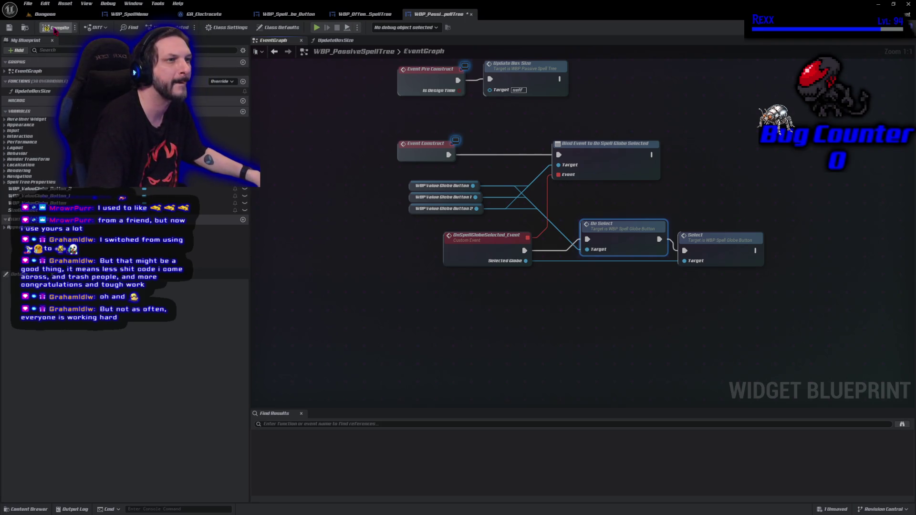
{"action": "left_click", "coordinate": [394, 339]}
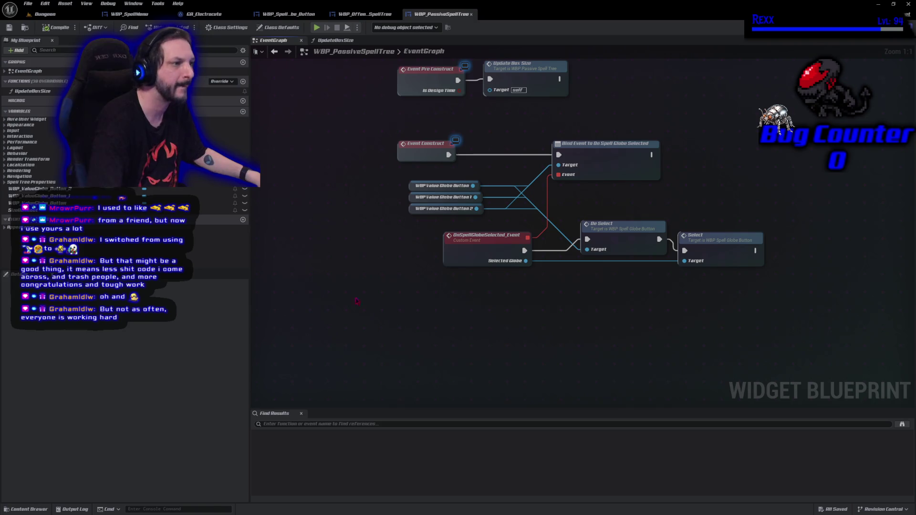